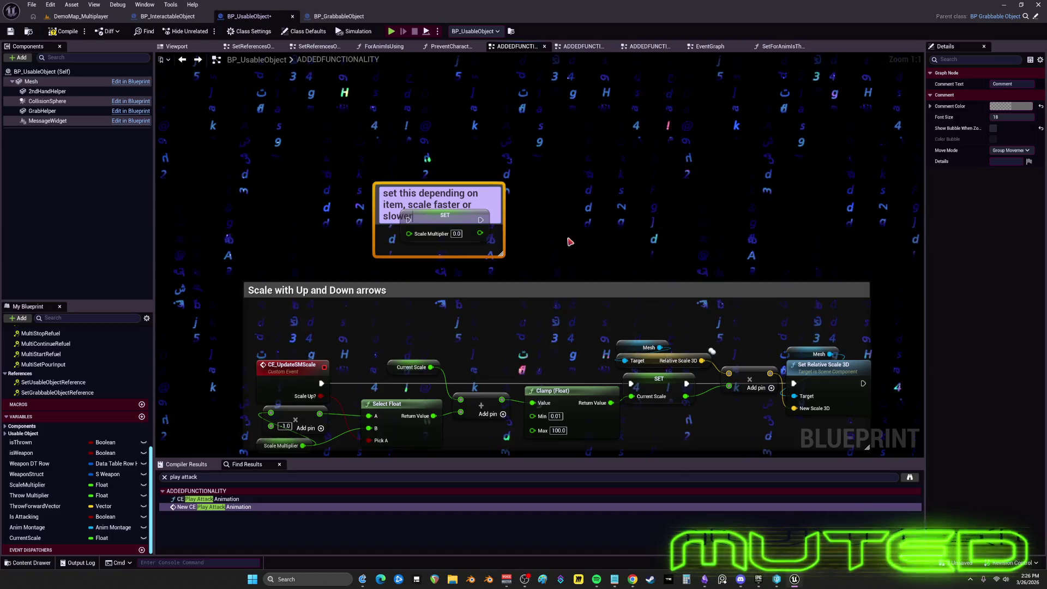
Step: Centre the scaling nodes, compile BP_UsableObject, and launch a multiplayer play-in-editor session
{"action": "left_click", "coordinate": [523, 191]}
{"action": "left_click_drag", "start_coordinate": [534, 190], "coordinate": [542, 154]}
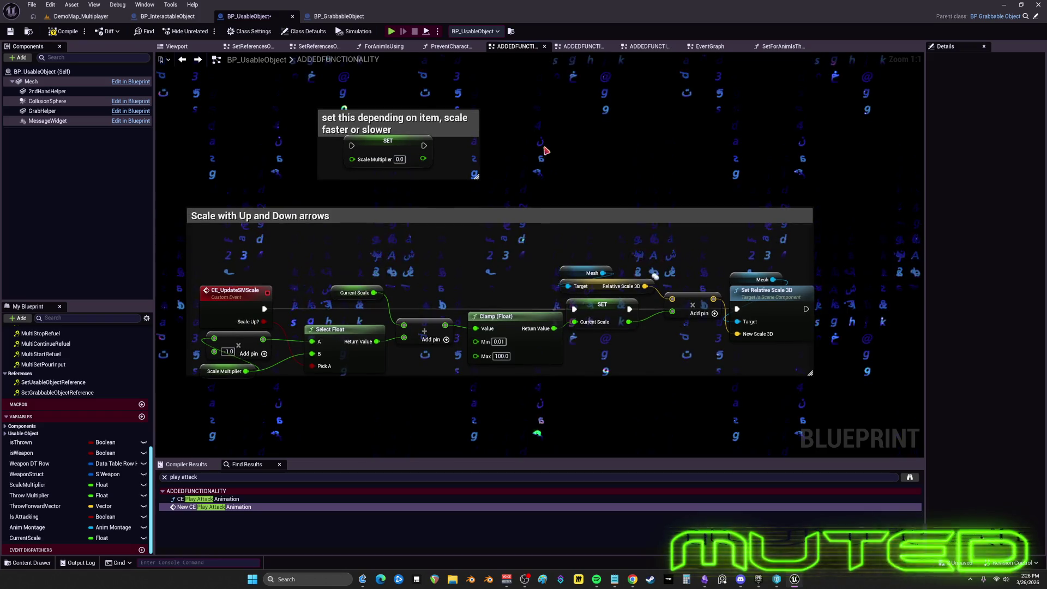
{"action": "left_click", "coordinate": [64, 31]}
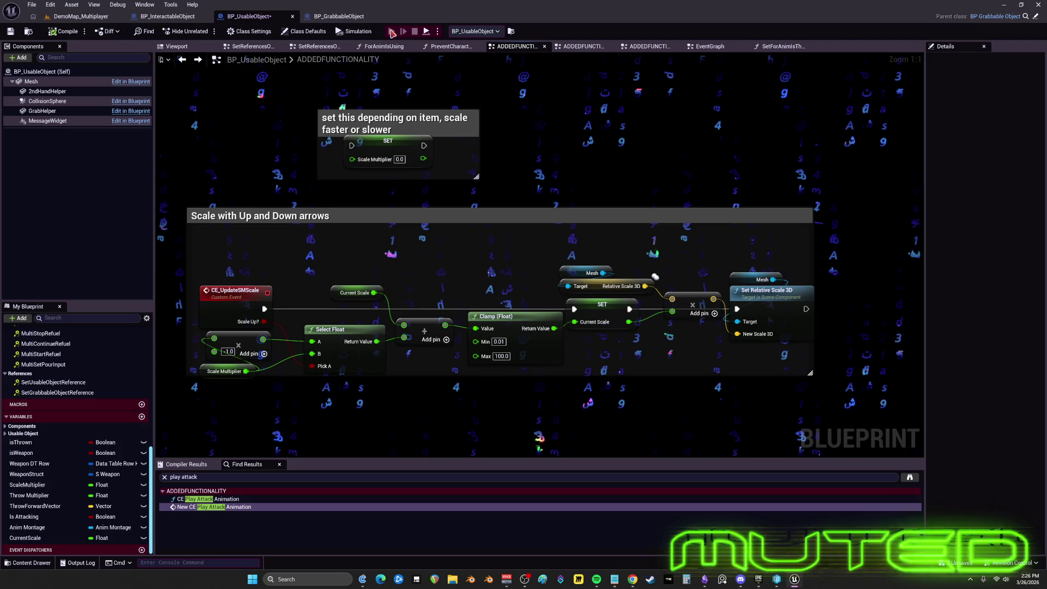
{"action": "left_click", "coordinate": [391, 32]}
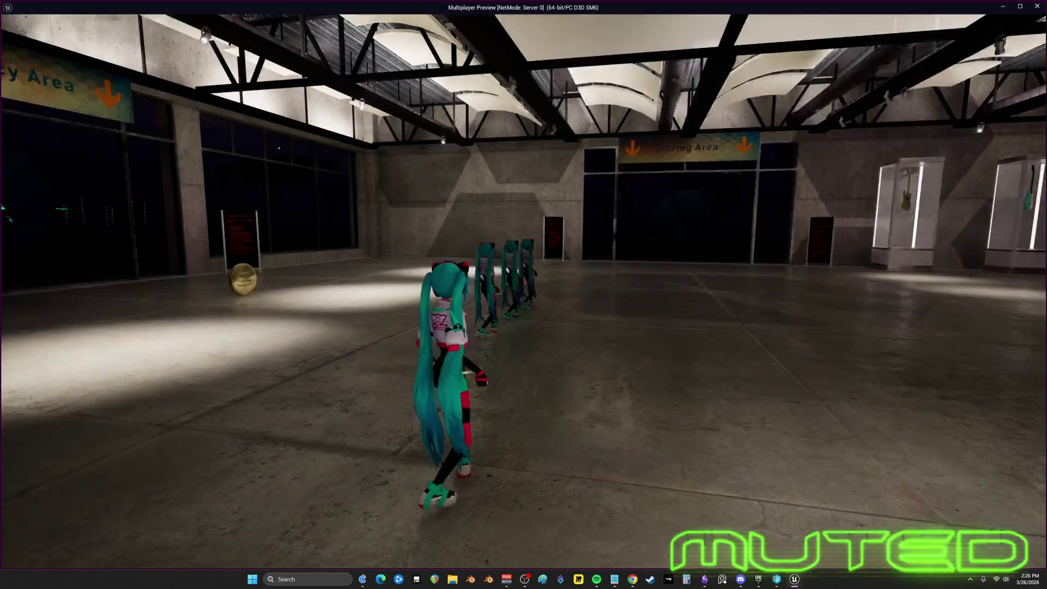
Step: Run to the gold coin, stop, jump to the Enable Input Accessed None error, and relaunch Play
{"action": "key", "text": "w"}
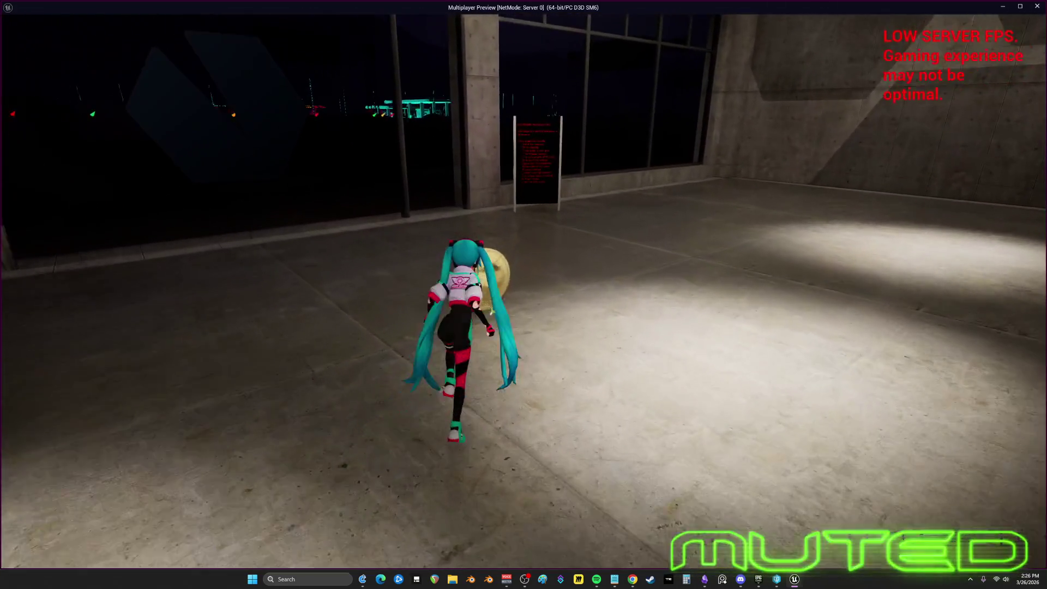
{"action": "key", "text": "w"}
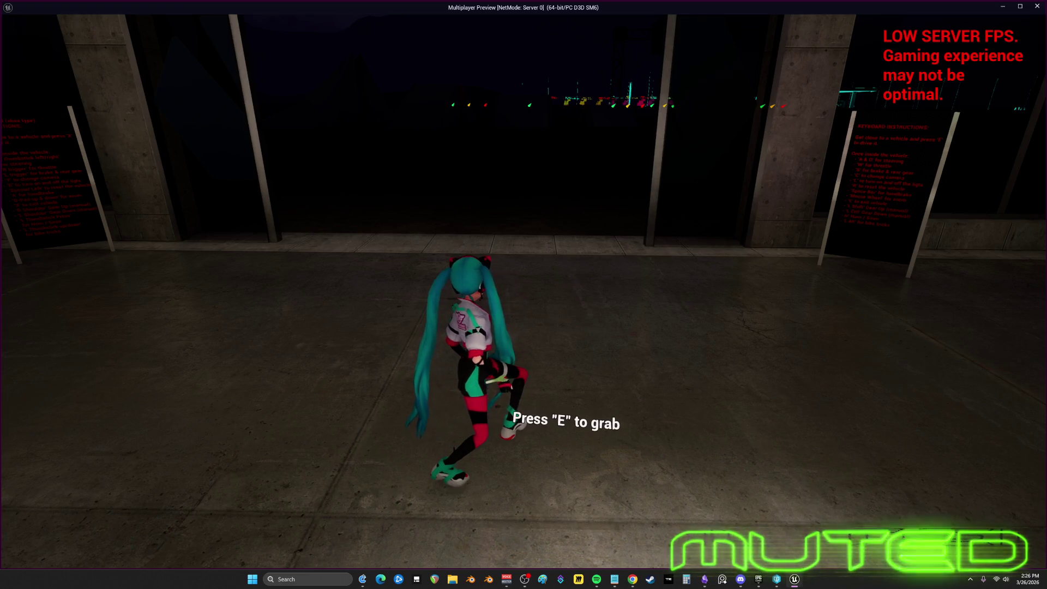
{"action": "key", "text": "Escape"}
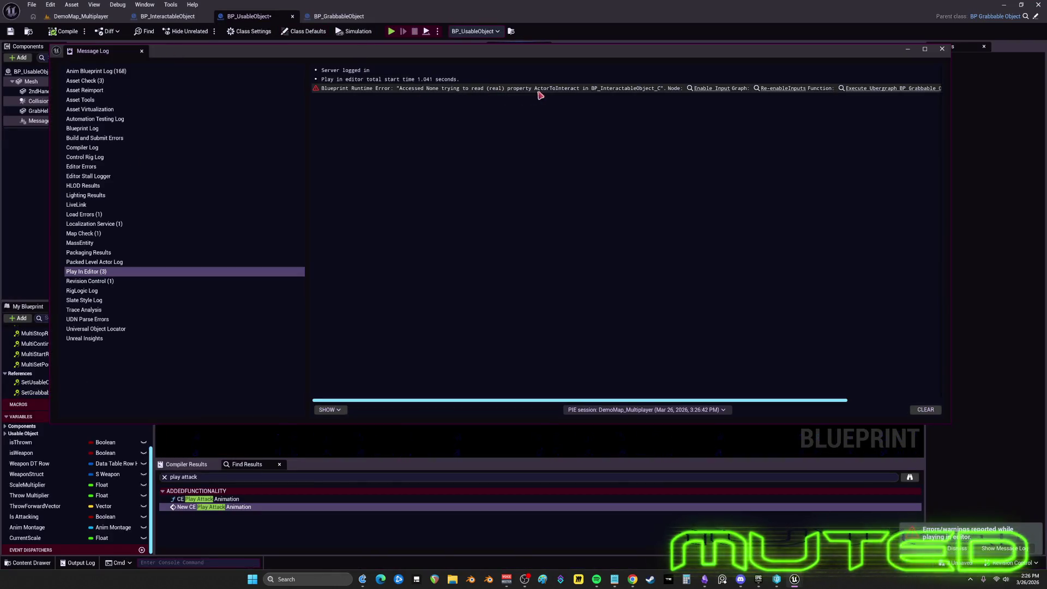
{"action": "left_click", "coordinate": [713, 89]}
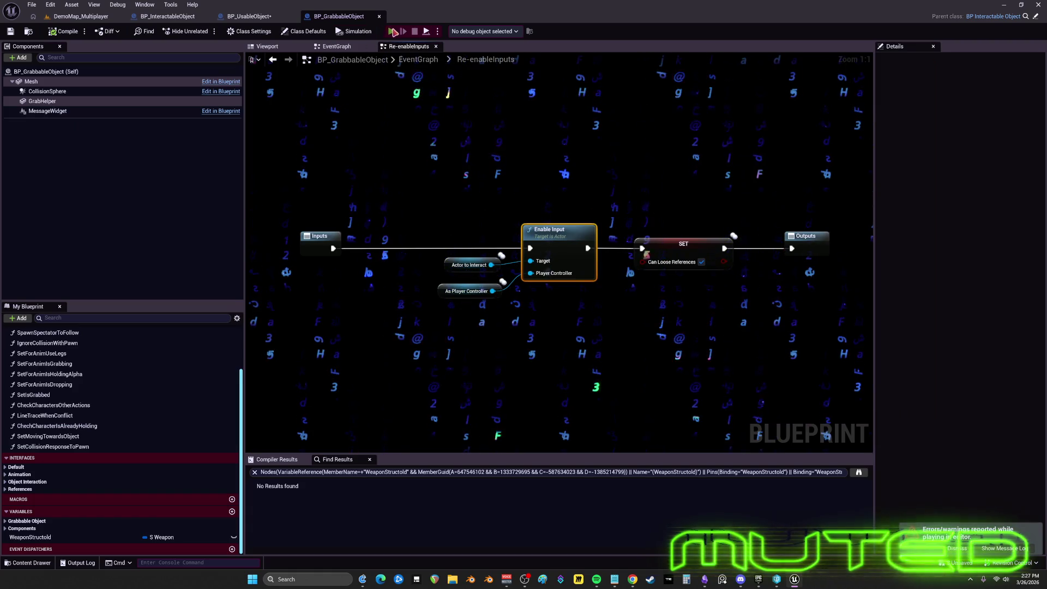
{"action": "key", "text": "alt+p"}
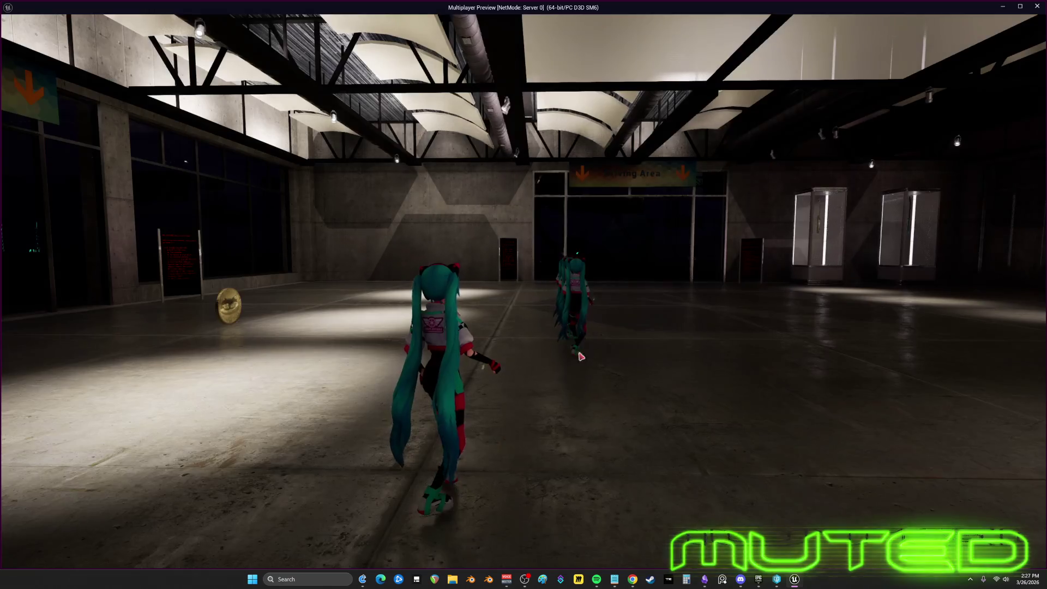
Step: Walk the character around the gold coin, switch to first-person view, then leave the game window
{"action": "key", "text": "w"}
{"action": "key", "text": "w"}
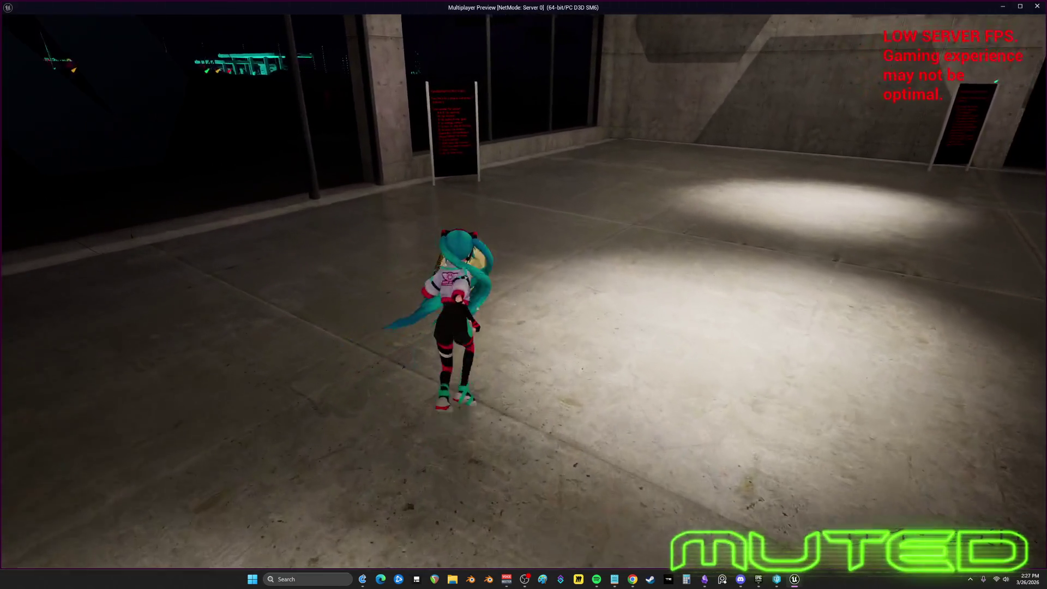
{"action": "key", "text": "w"}
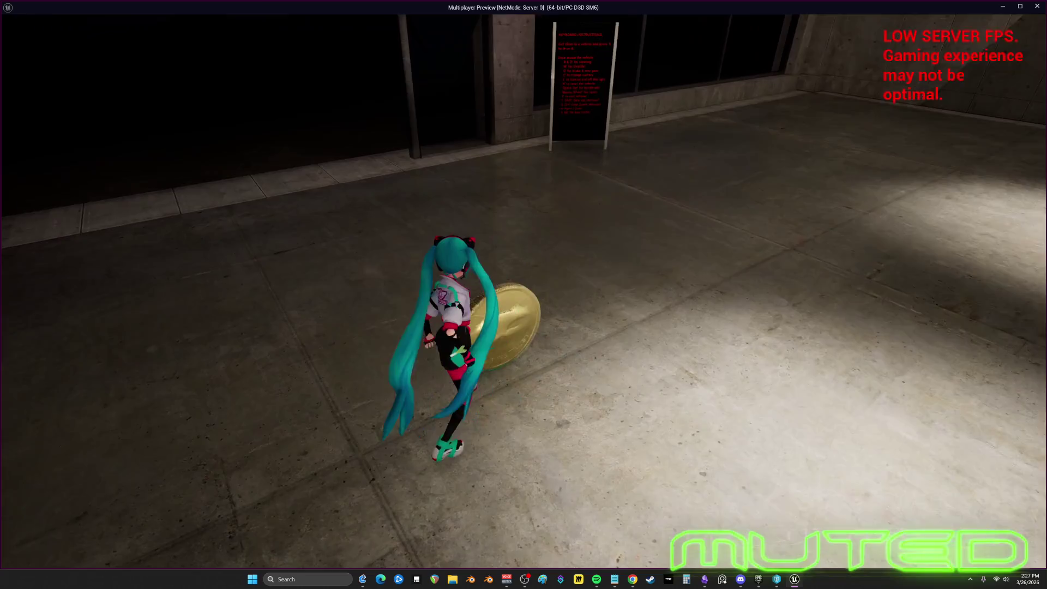
{"action": "key", "text": "w"}
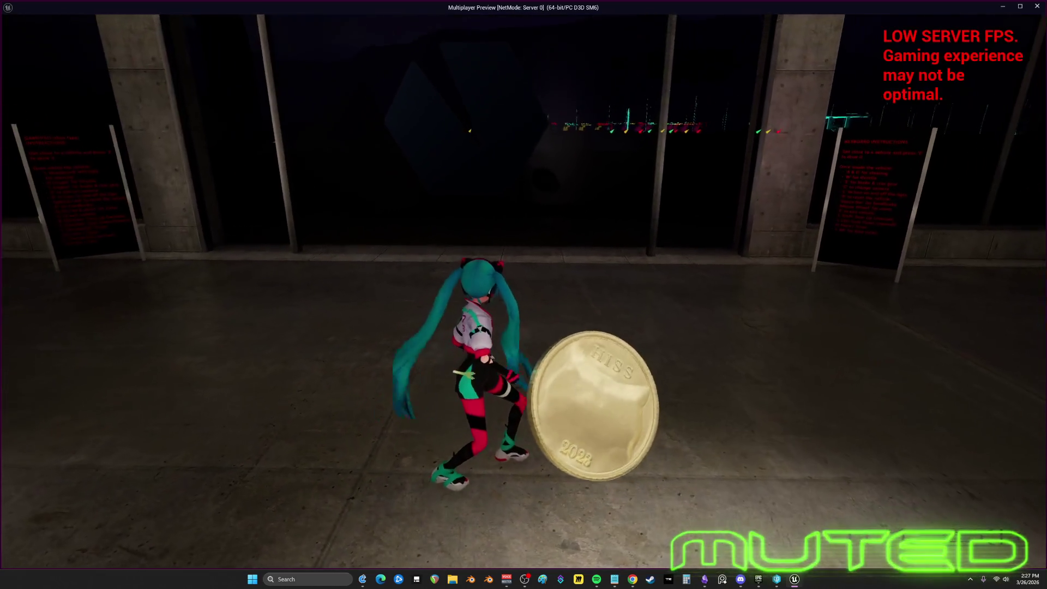
{"action": "key", "text": "v"}
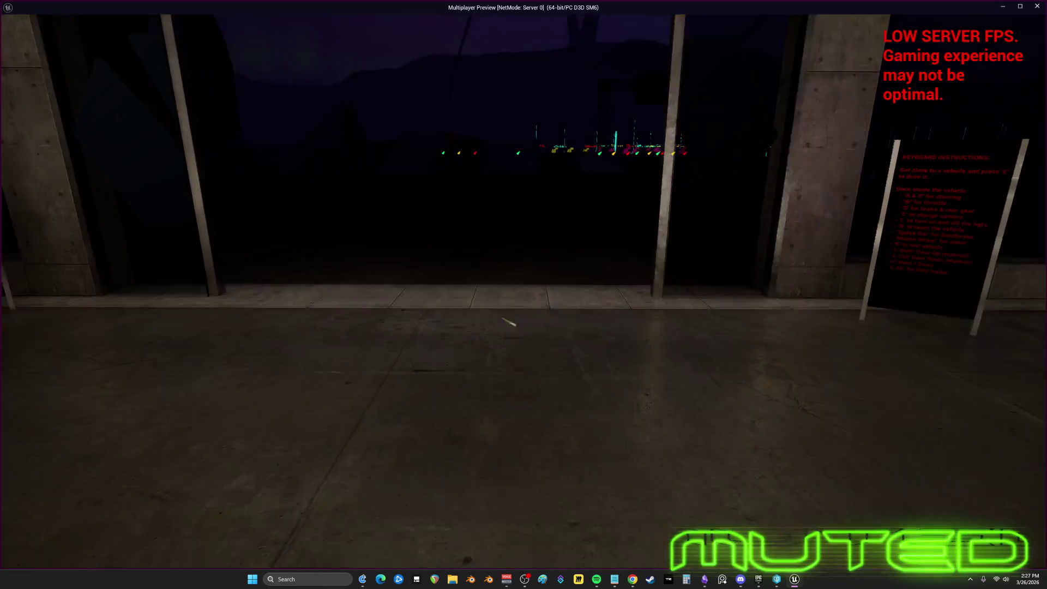
{"action": "mouse_move", "coordinate": [523, 295]}
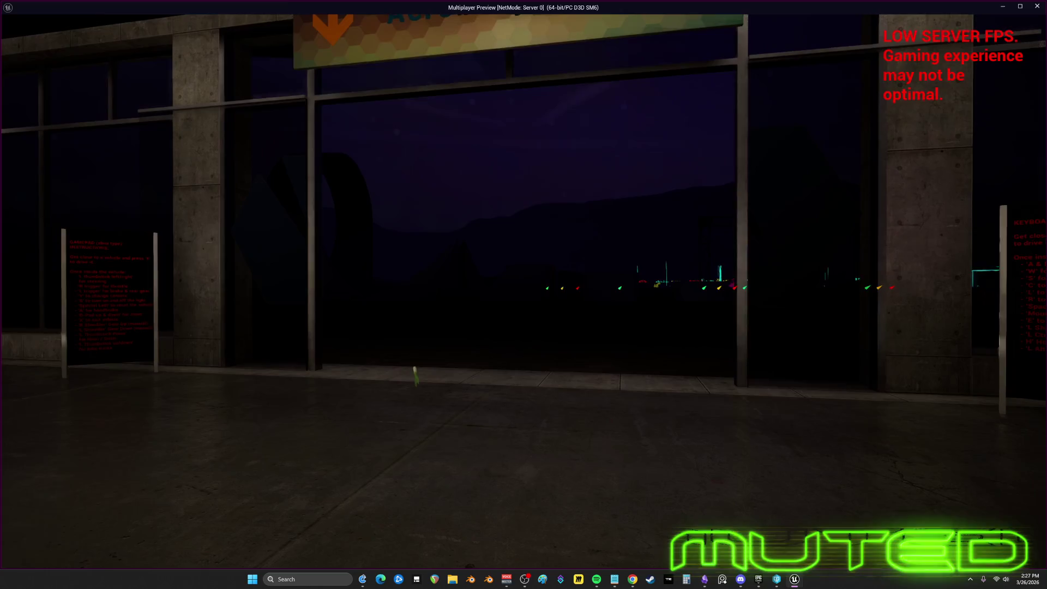
{"action": "key", "text": "alt+Tab"}
Step: Stop the simulation and switch through the open blueprint tabs to BP_UsableObject
{"action": "key", "text": "Escape"}
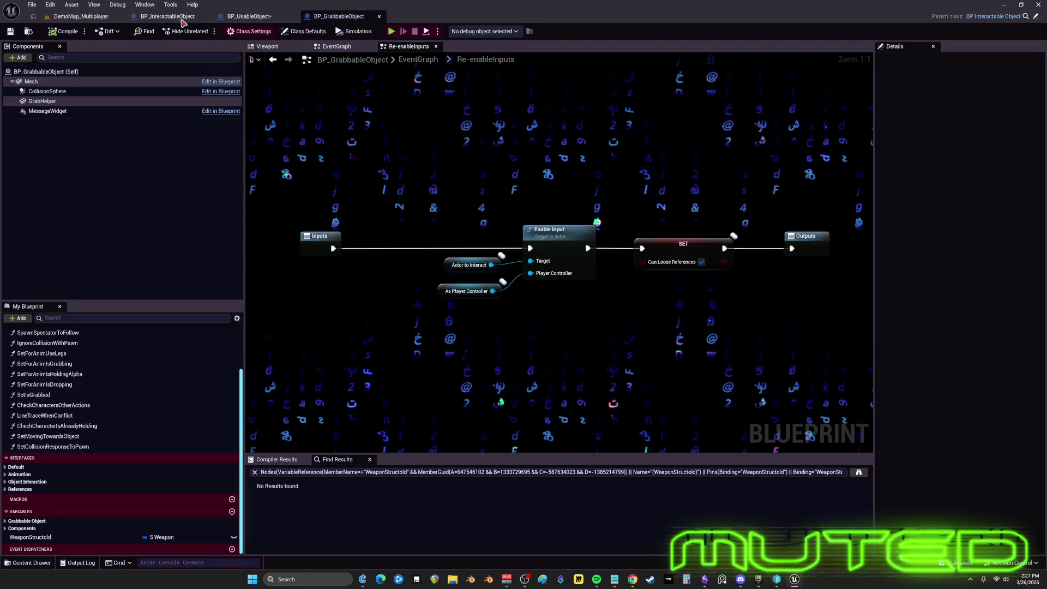
{"action": "left_click", "coordinate": [161, 19]}
{"action": "left_click", "coordinate": [256, 18]}
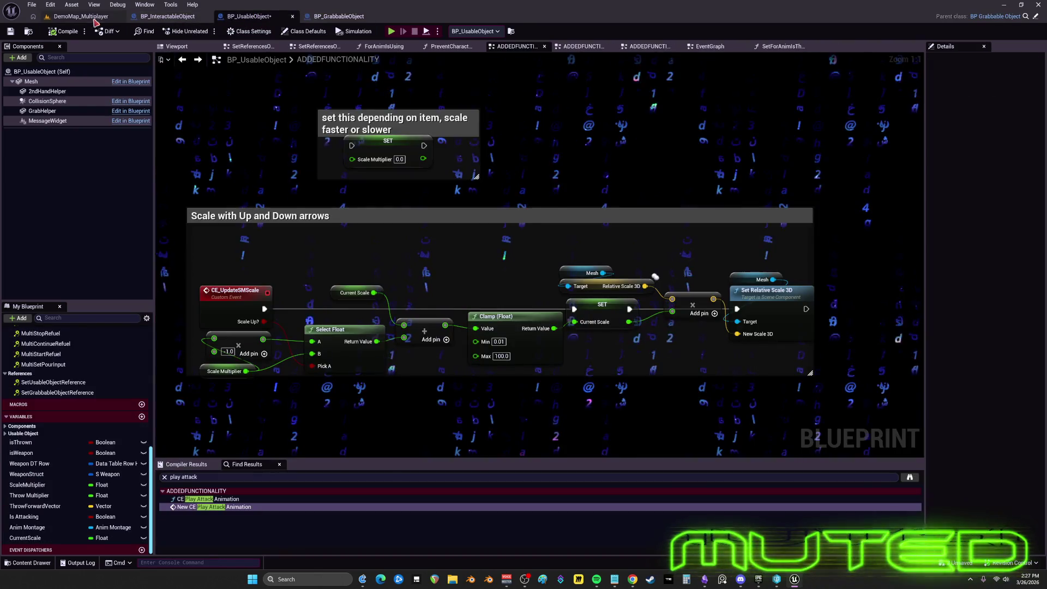
{"action": "left_click", "coordinate": [92, 22]}
{"action": "left_click", "coordinate": [164, 17]}
{"action": "left_click", "coordinate": [256, 17]}
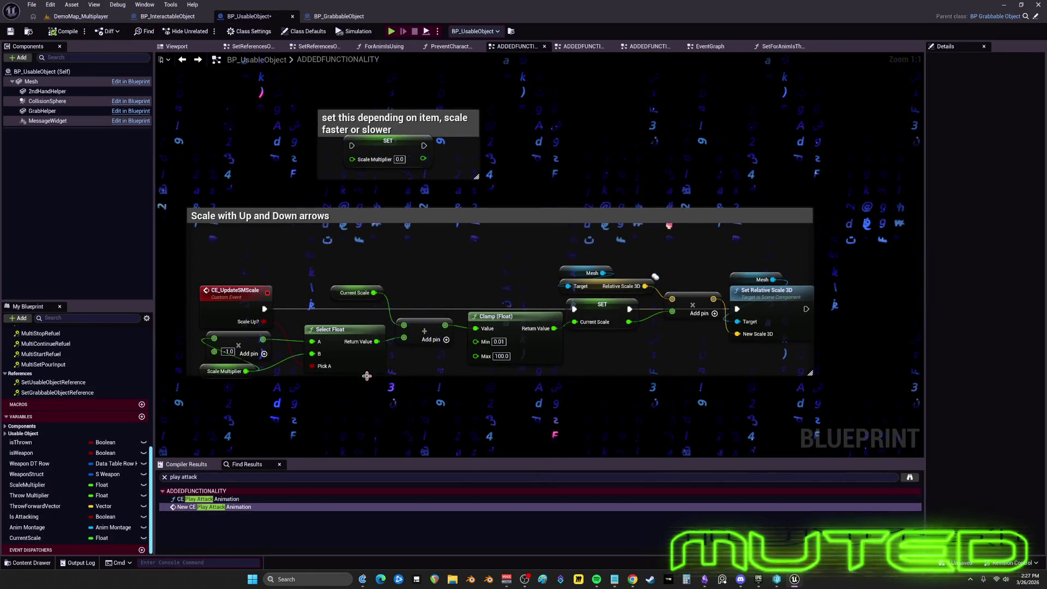
Step: Set the Current Scale variable's default value to 1 and start a new play test
{"action": "left_click", "coordinate": [337, 286]}
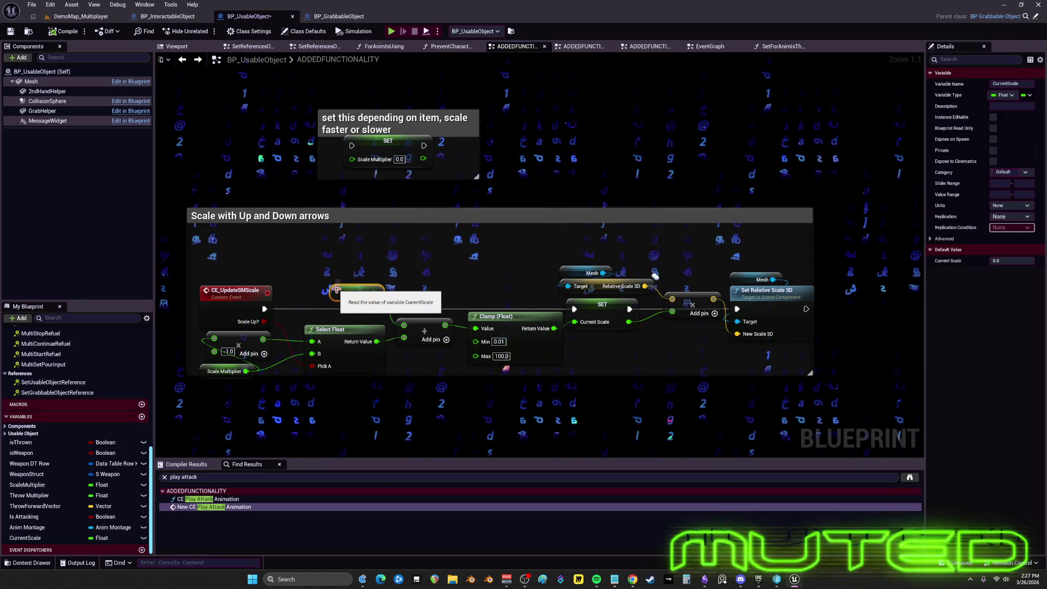
{"action": "left_click_drag", "start_coordinate": [570, 301], "coordinate": [570, 302]}
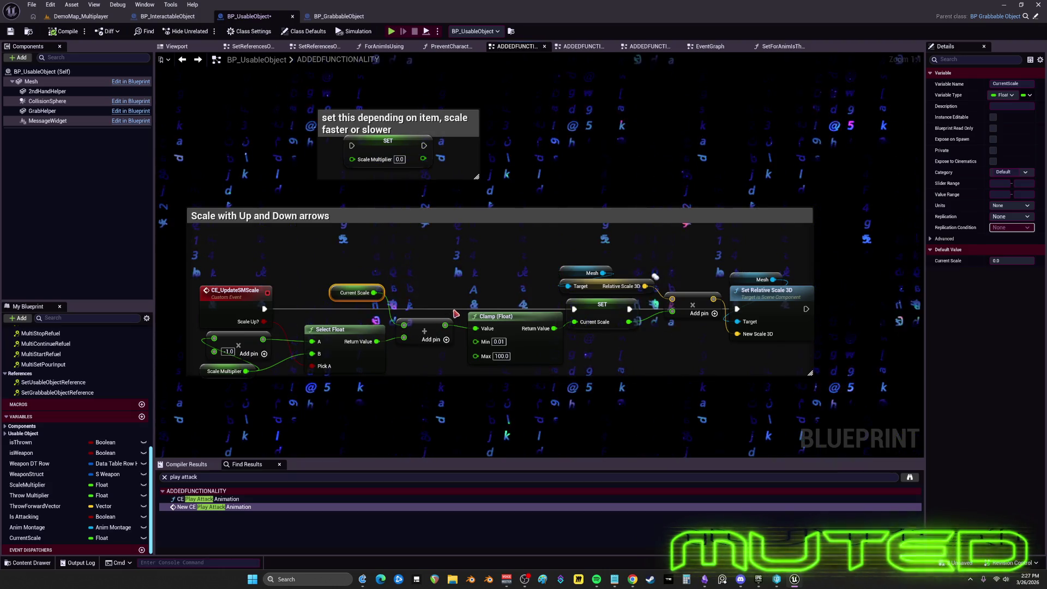
{"action": "left_click", "coordinate": [1009, 261]}
{"action": "type", "text": "1"}
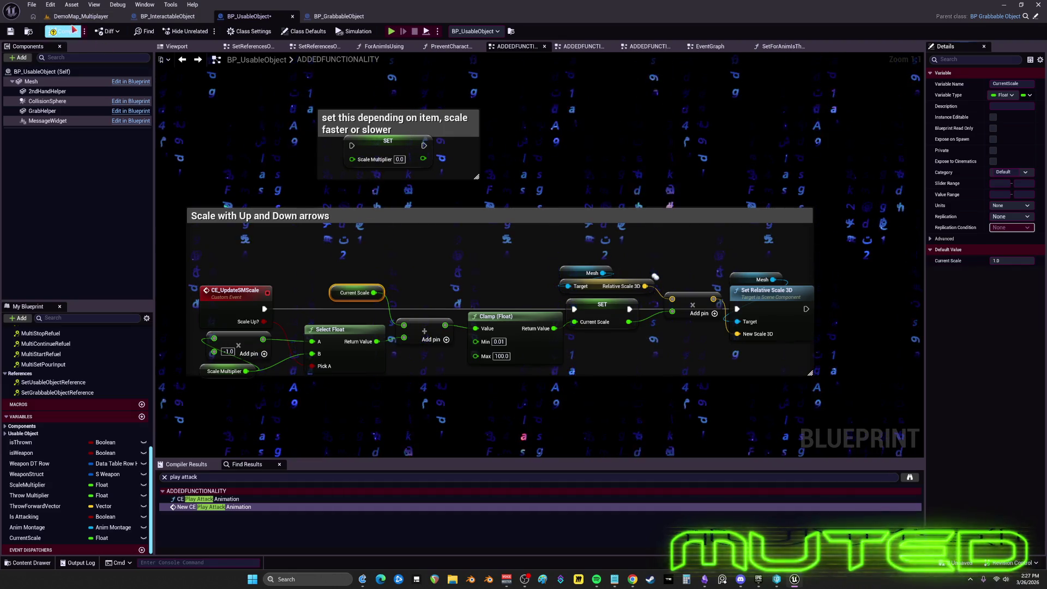
{"action": "left_click", "coordinate": [393, 32]}
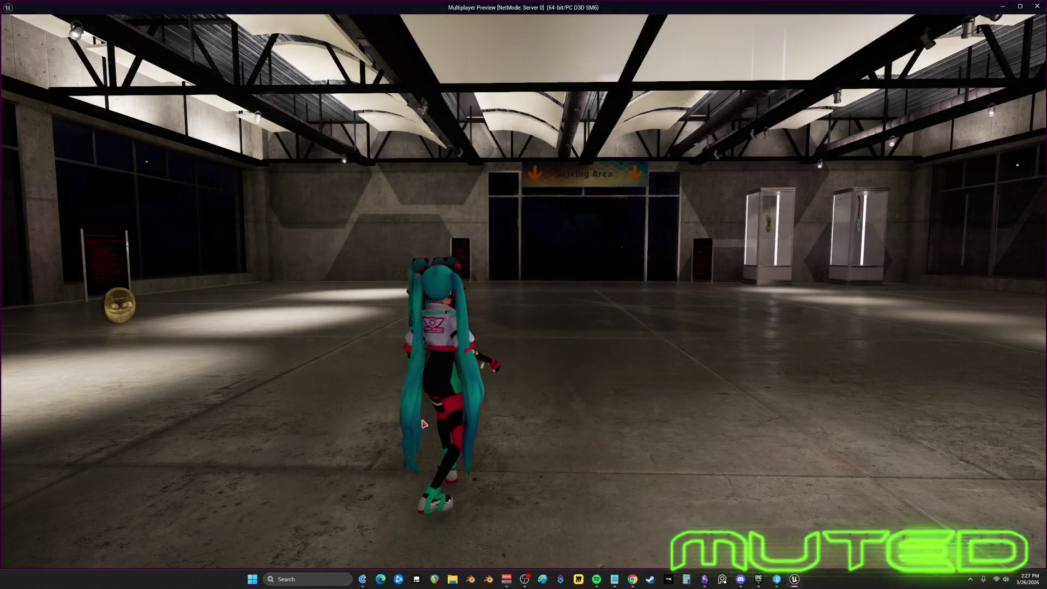
Step: Run the character past the gold coin and through the vehicle hall, then return to the editor
{"action": "key", "text": "w"}
{"action": "key", "text": "a"}
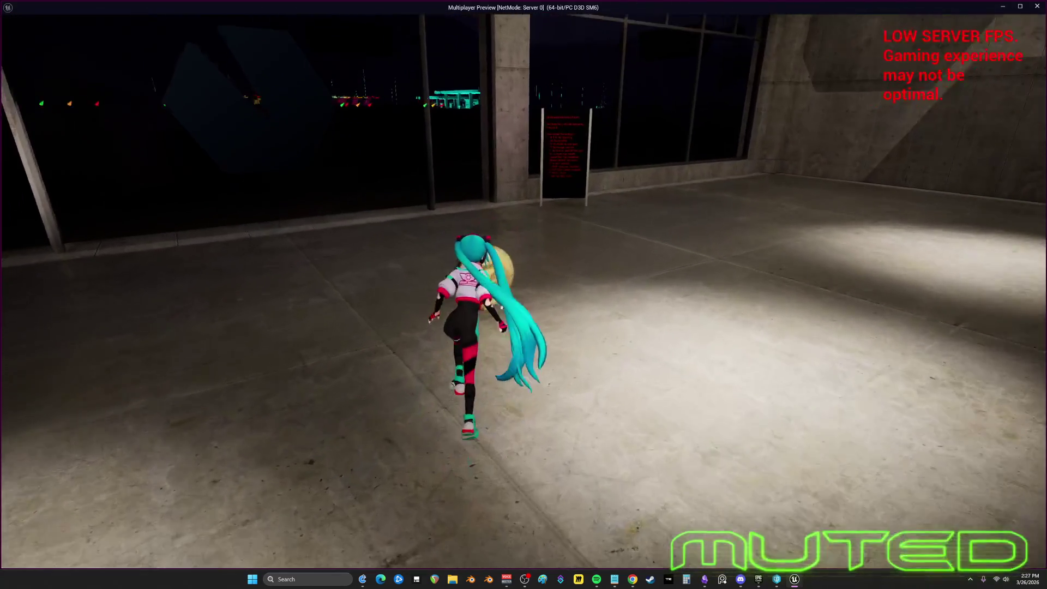
{"action": "key", "text": "w"}
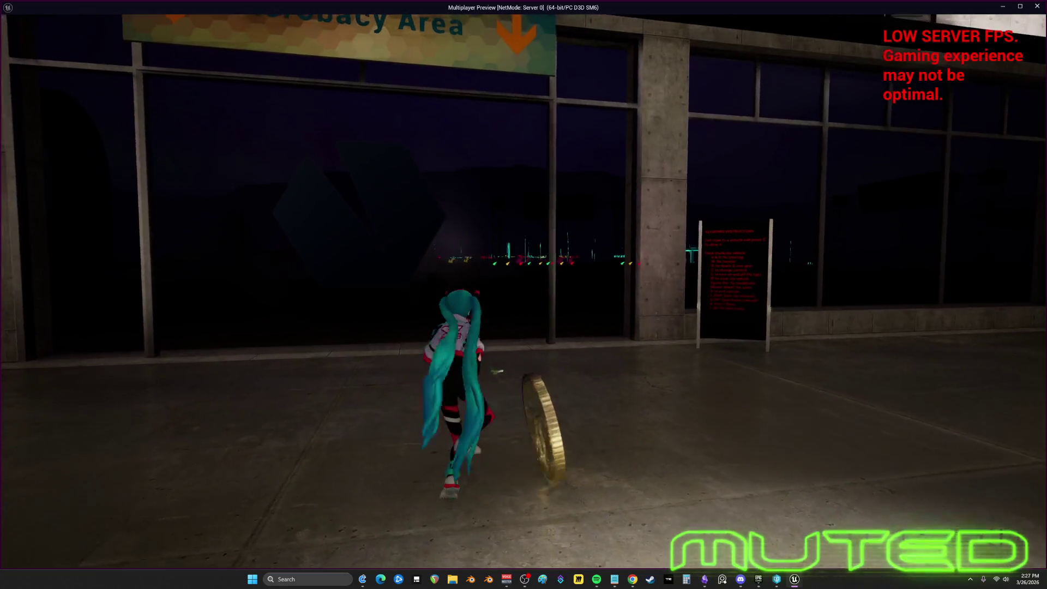
{"action": "key", "text": "w"}
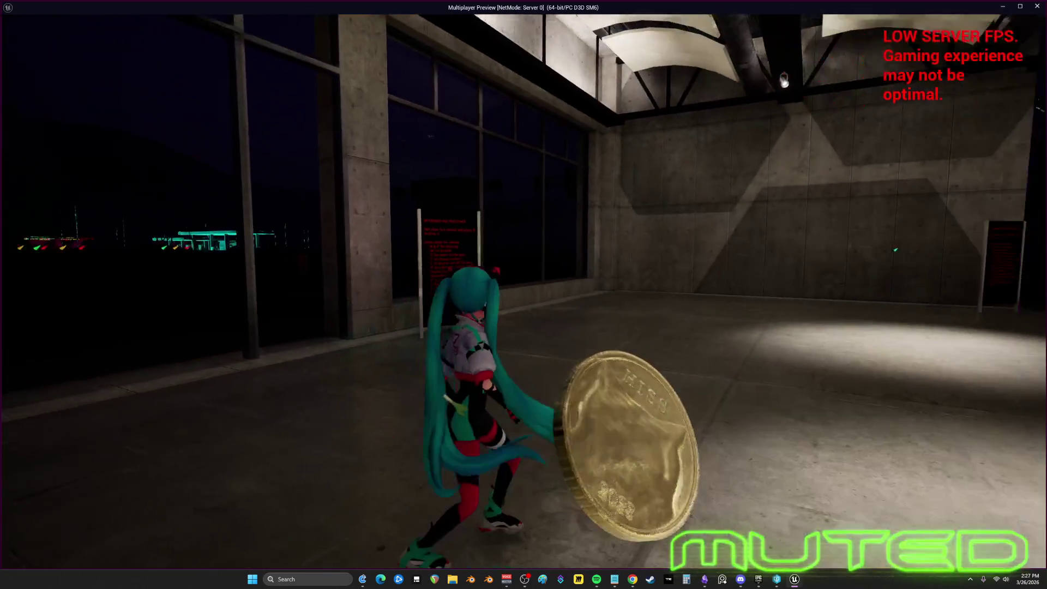
{"action": "key", "text": "w"}
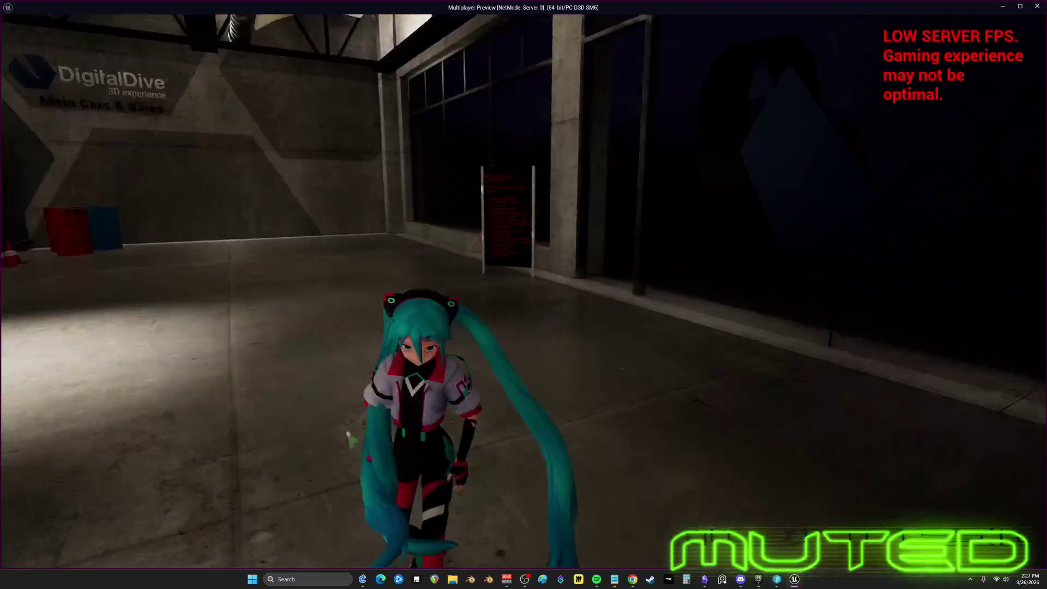
{"action": "key", "text": "w"}
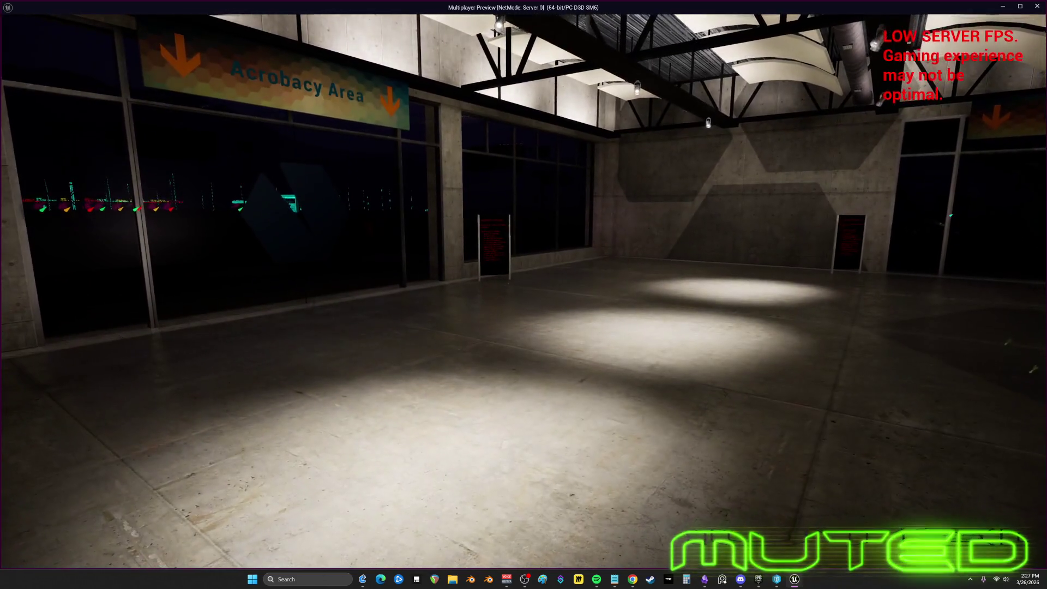
{"action": "key", "text": "w"}
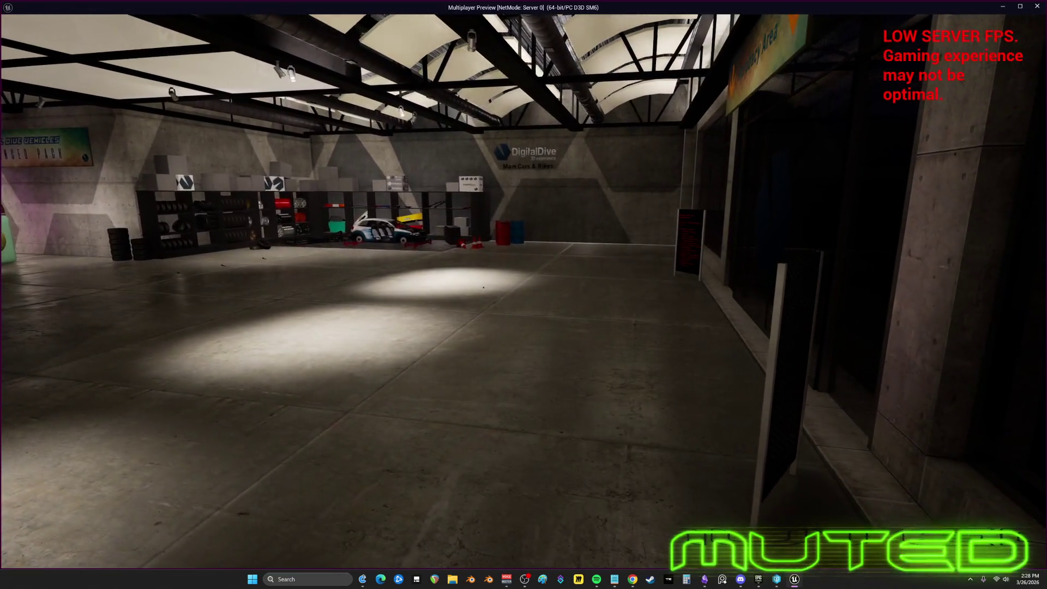
{"action": "key", "text": "alt+Tab"}
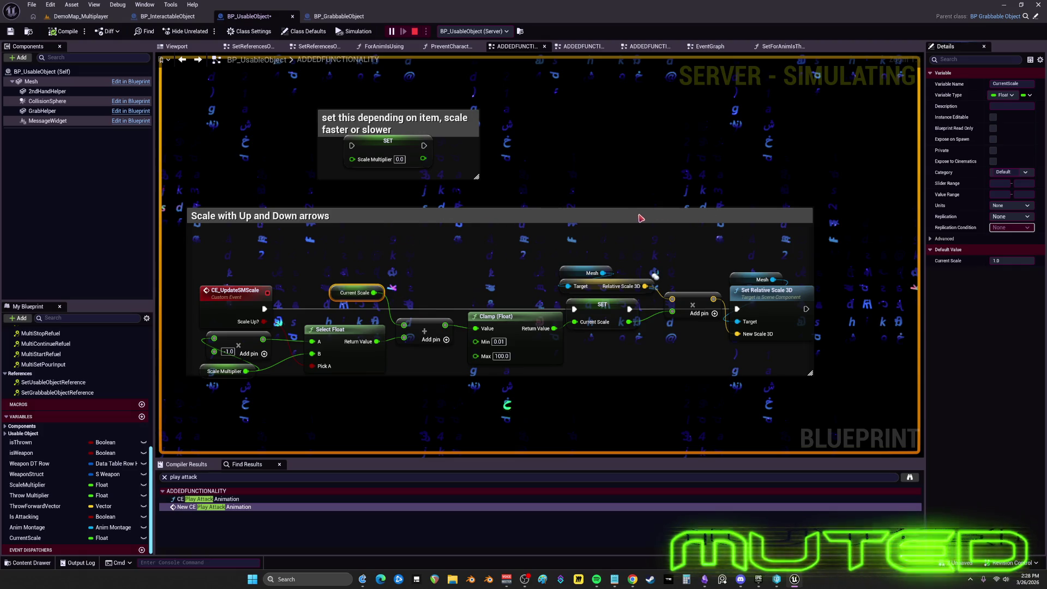
Step: Stop the simulation and survey the ADDEDFUNCTIONALITY graph around the scaling and Throw Holdable Object nodes
{"action": "key", "text": "Escape"}
{"action": "scroll", "coordinate": [567, 264], "scroll_direction": "down", "scroll_amount": 2}
{"action": "left_click", "coordinate": [567, 264]}
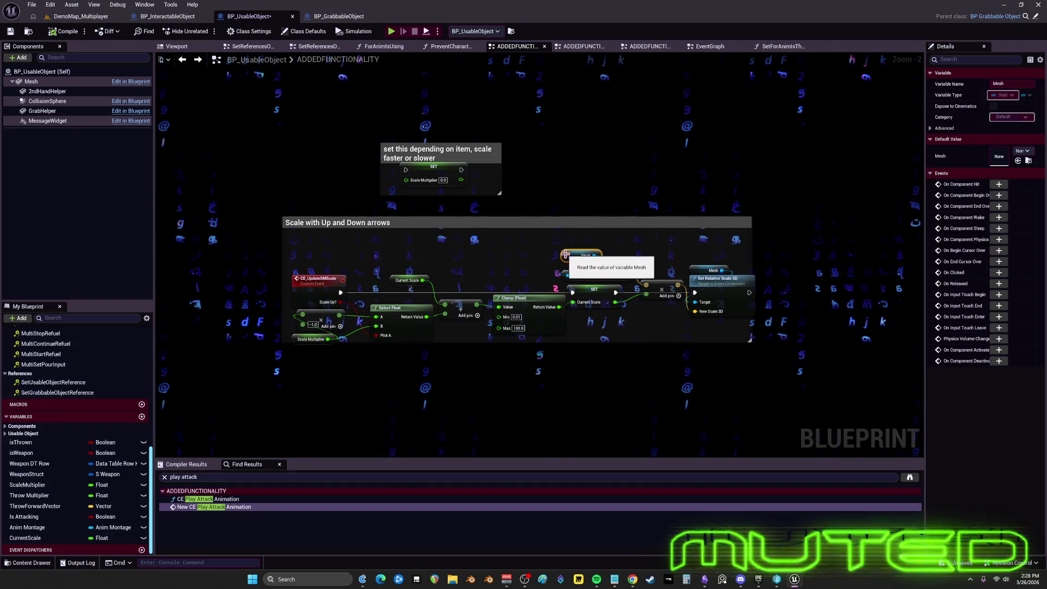
{"action": "scroll", "coordinate": [562, 254], "scroll_direction": "down", "scroll_amount": 5}
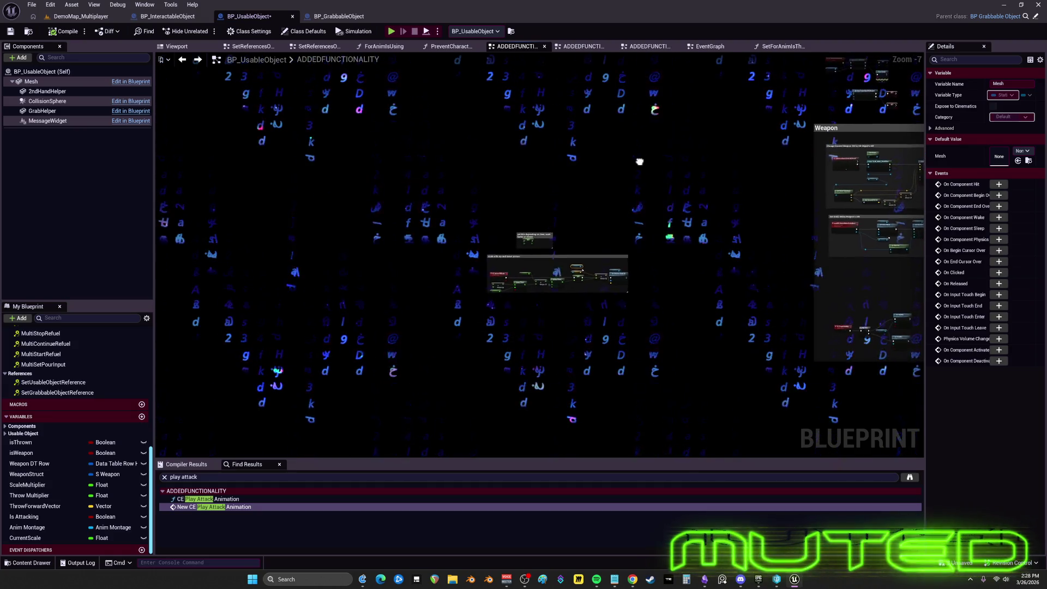
{"action": "left_click_drag", "start_coordinate": [648, 322], "coordinate": [544, 387]}
{"action": "scroll", "coordinate": [531, 283], "scroll_direction": "up", "scroll_amount": 6}
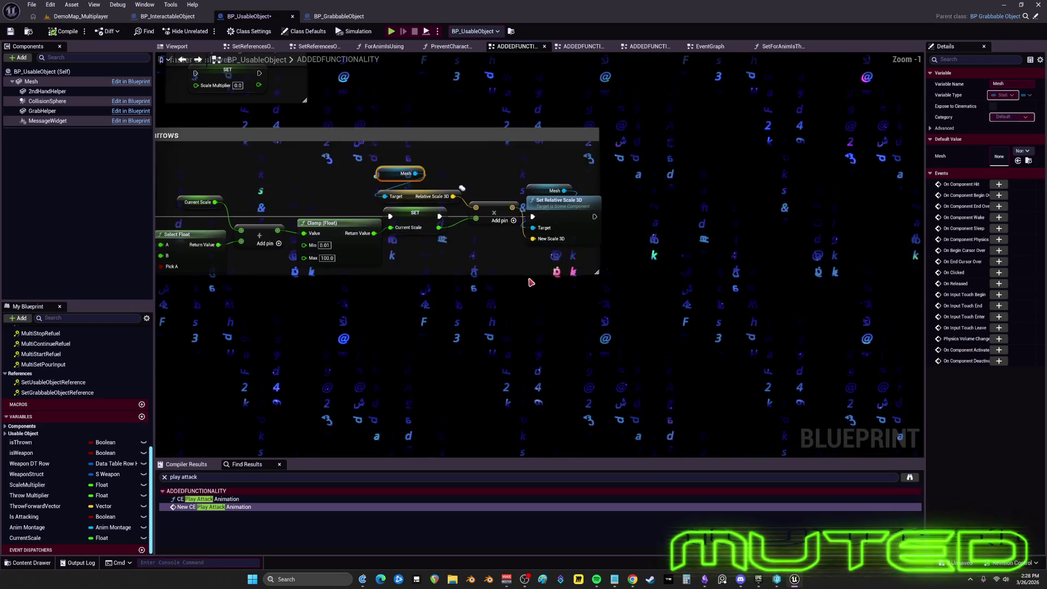
{"action": "mouse_move", "coordinate": [346, 196]}
{"action": "left_mouse_down"}
{"action": "mouse_move", "coordinate": [552, 204]}
{"action": "mouse_move", "coordinate": [476, 394]}
{"action": "mouse_move", "coordinate": [655, 305]}
{"action": "mouse_move", "coordinate": [852, 259]}
{"action": "mouse_move", "coordinate": [654, 278]}
{"action": "mouse_move", "coordinate": [574, 255]}
{"action": "left_mouse_up"}
{"action": "scroll", "coordinate": [477, 394], "scroll_direction": "down", "scroll_amount": 4}
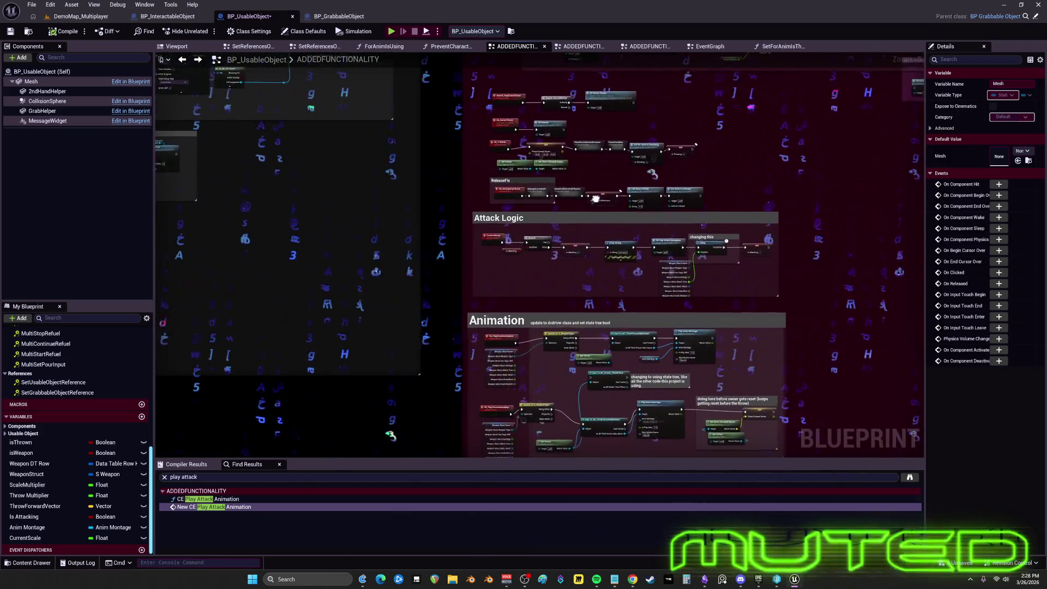
{"action": "scroll", "coordinate": [549, 210], "scroll_direction": "up", "scroll_amount": 4}
{"action": "scroll", "coordinate": [549, 210], "scroll_direction": "down", "scroll_amount": 3}
{"action": "mouse_move", "coordinate": [550, 210]}
{"action": "left_mouse_down"}
{"action": "mouse_move", "coordinate": [516, 402]}
{"action": "mouse_move", "coordinate": [582, 150]}
{"action": "mouse_move", "coordinate": [381, 47]}
{"action": "mouse_move", "coordinate": [399, 83]}
{"action": "mouse_move", "coordinate": [921, 229]}
{"action": "mouse_move", "coordinate": [917, 475]}
{"action": "left_mouse_up"}
Step: Move the Scale Multiplier comment box above the 'Scale with Up and Down arrows' comment
{"action": "mouse_move", "coordinate": [191, 164]}
{"action": "left_mouse_down"}
{"action": "mouse_move", "coordinate": [510, 278]}
{"action": "mouse_move", "coordinate": [665, 197]}
{"action": "mouse_move", "coordinate": [697, 164]}
{"action": "left_mouse_up"}
{"action": "scroll", "coordinate": [508, 222], "scroll_direction": "up", "scroll_amount": 3}
{"action": "left_click_drag", "start_coordinate": [508, 222], "coordinate": [440, 372]}
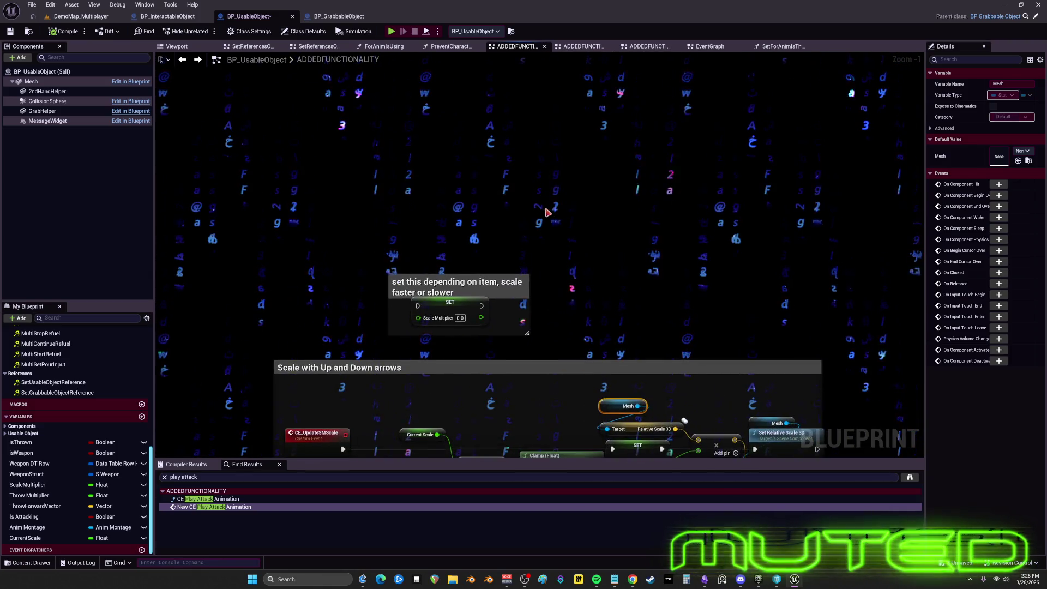
{"action": "left_click_drag", "start_coordinate": [405, 318], "coordinate": [428, 303]}
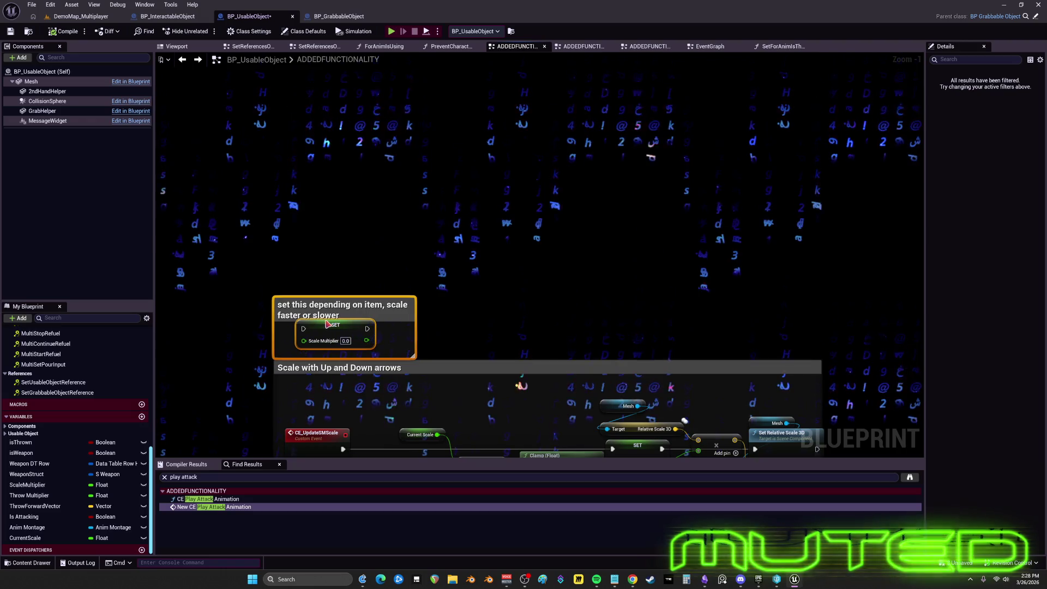
{"action": "left_click", "coordinate": [372, 278]}
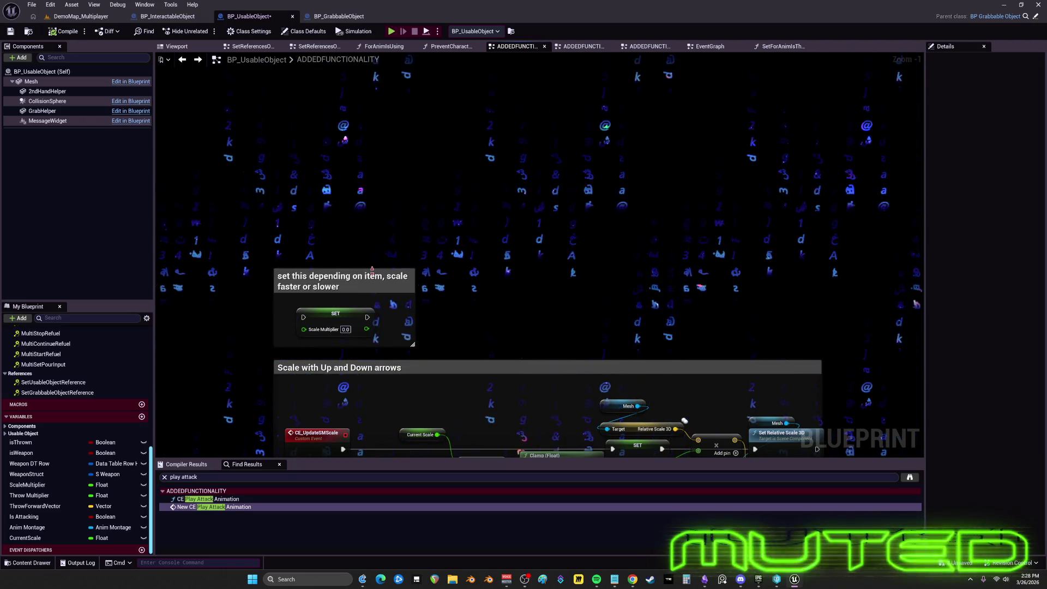
Step: Look over the BP_GrabbableObject and BP_InteractableObject graphs, then return to BP_UsableObject's ADDEDFUNCTIONALITY graph
{"action": "left_click", "coordinate": [347, 19]}
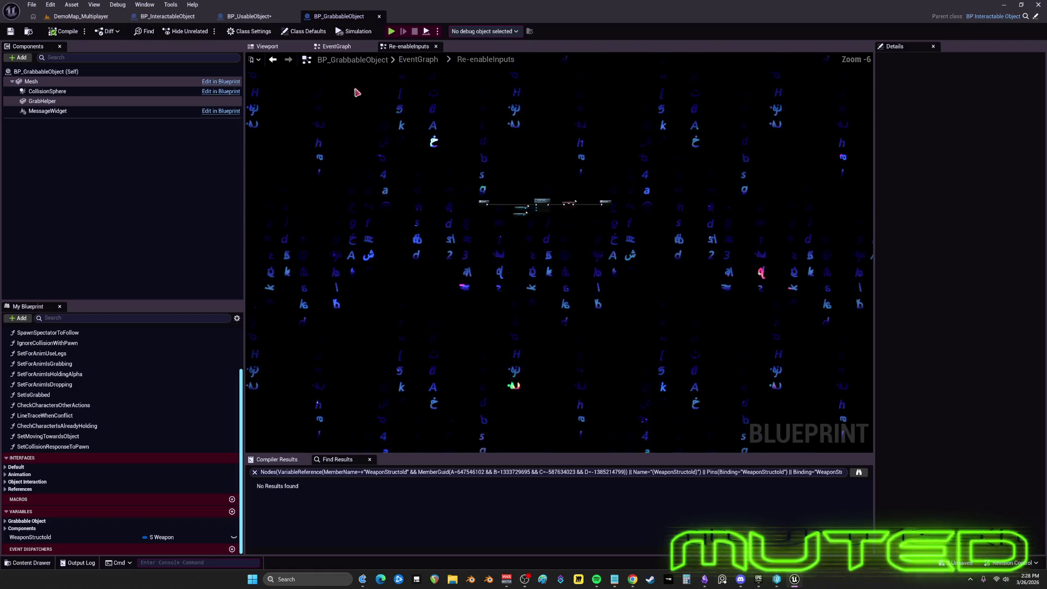
{"action": "left_click", "coordinate": [349, 49]}
{"action": "scroll", "coordinate": [566, 218], "scroll_direction": "down", "scroll_amount": 5}
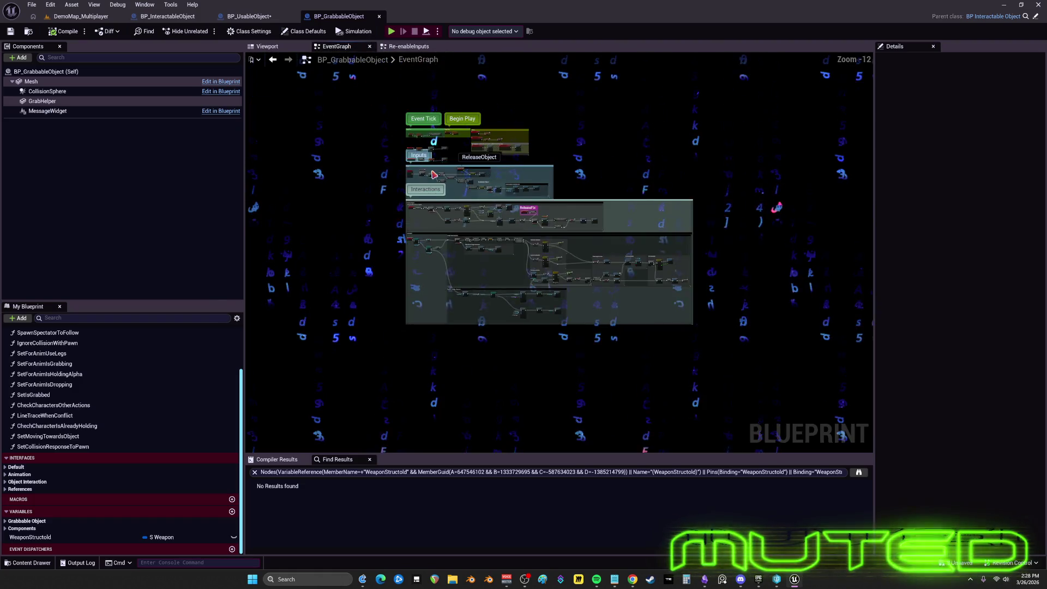
{"action": "scroll", "coordinate": [566, 219], "scroll_direction": "up", "scroll_amount": 5}
{"action": "left_click", "coordinate": [168, 17]}
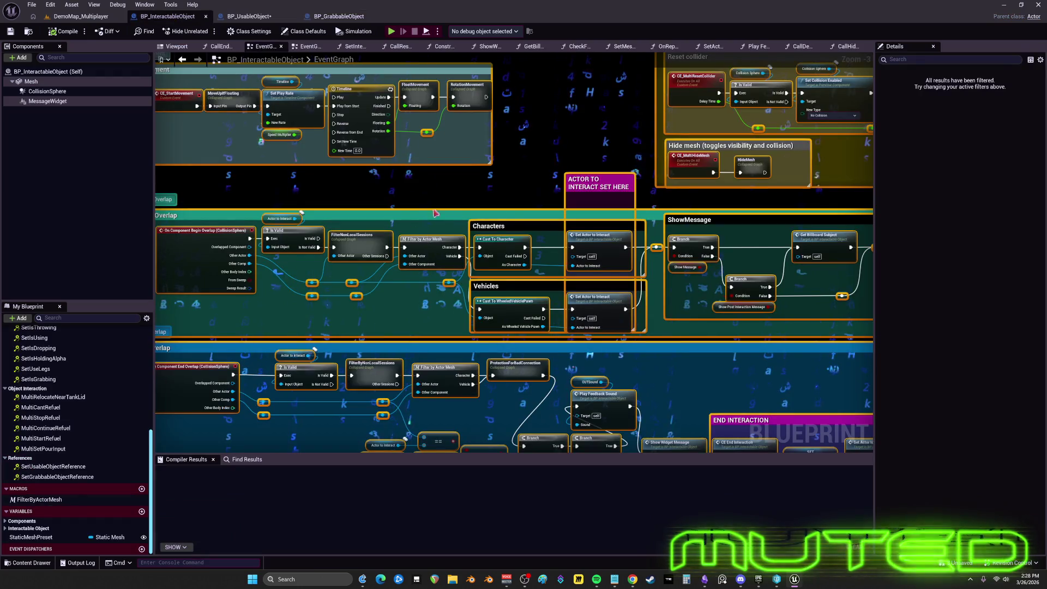
{"action": "left_click", "coordinate": [267, 15]}
{"action": "scroll", "coordinate": [635, 367], "scroll_direction": "down", "scroll_amount": 5}
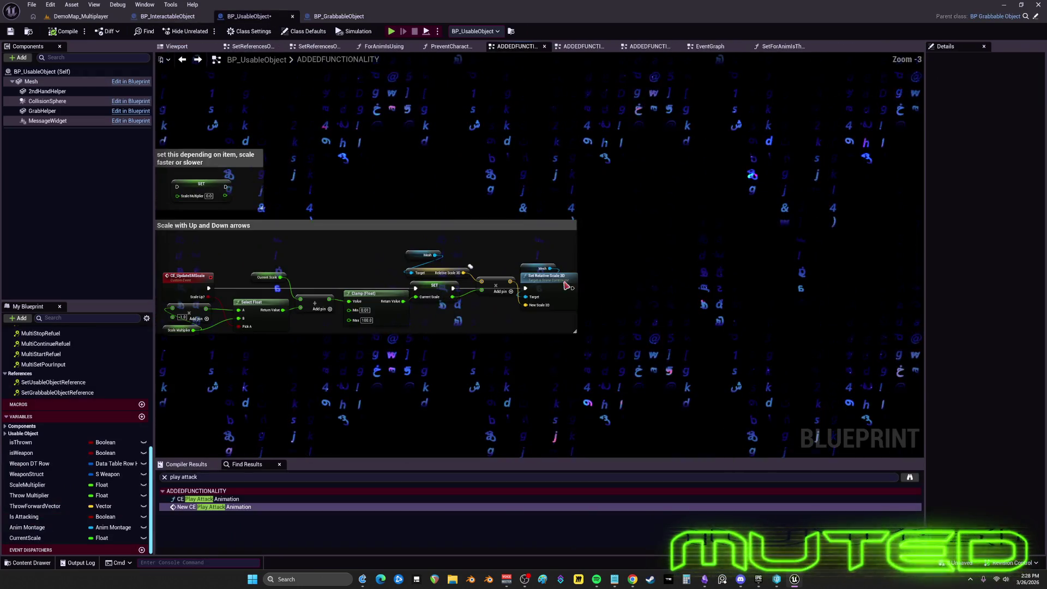
Step: Box-select the group of scaling nodes and move them up and to the right
{"action": "left_click_drag", "start_coordinate": [656, 386], "coordinate": [300, 204]}
{"action": "scroll", "coordinate": [508, 250], "scroll_direction": "up", "scroll_amount": 3}
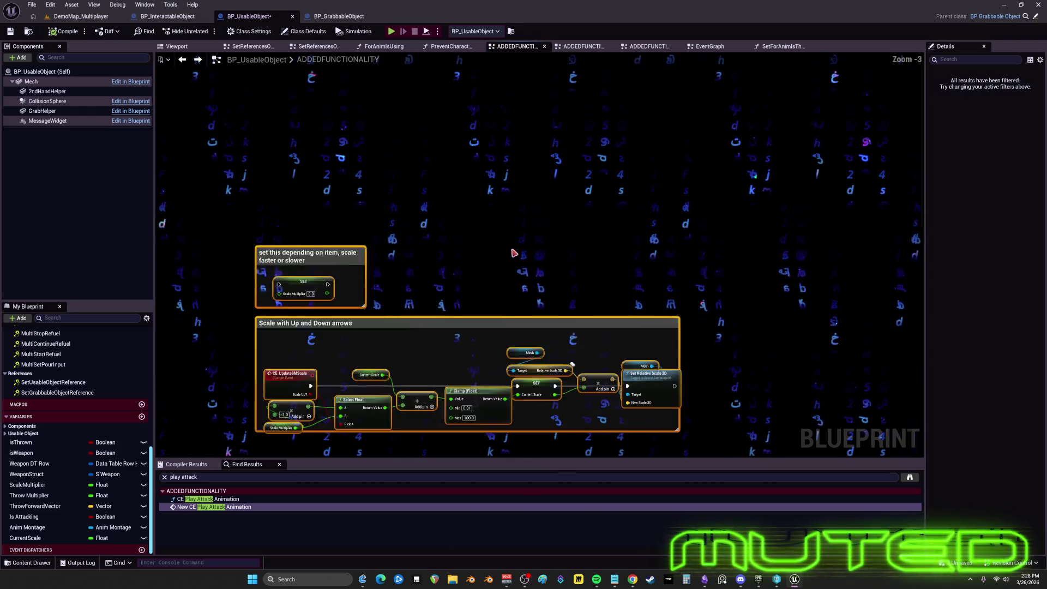
{"action": "scroll", "coordinate": [443, 360], "scroll_direction": "down", "scroll_amount": 4}
{"action": "left_click_drag", "start_coordinate": [375, 403], "coordinate": [553, 284]}
{"action": "scroll", "coordinate": [543, 278], "scroll_direction": "up", "scroll_amount": 5}
Step: Inspect the Add, Relative Scale 3D, Clamp, Current Scale and Scale Multiplier nodes
{"action": "left_click", "coordinate": [517, 254]}
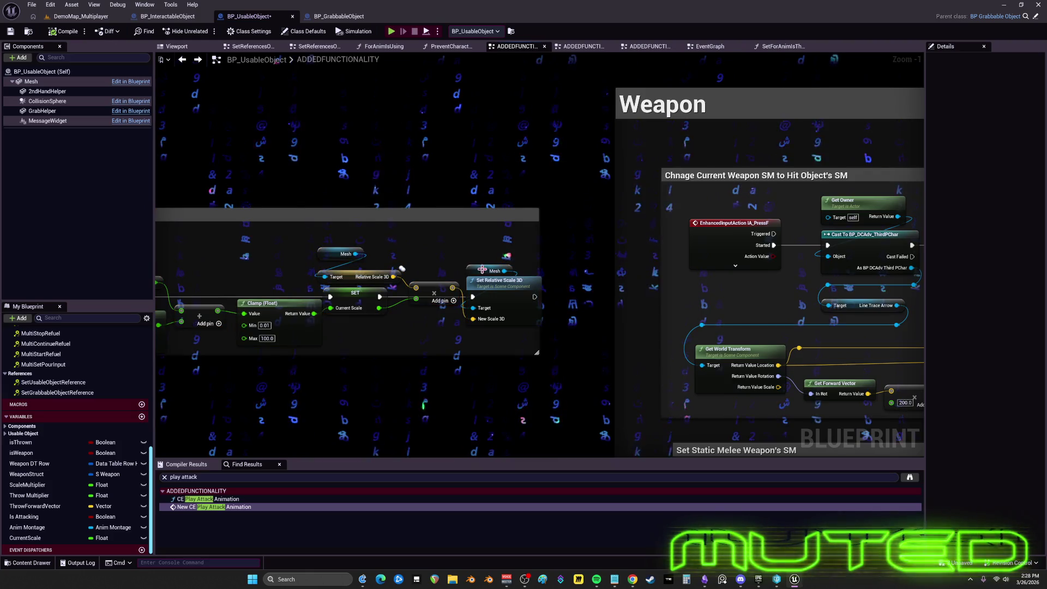
{"action": "left_click", "coordinate": [496, 280]}
{"action": "left_click", "coordinate": [434, 291]}
{"action": "left_click", "coordinate": [373, 272]}
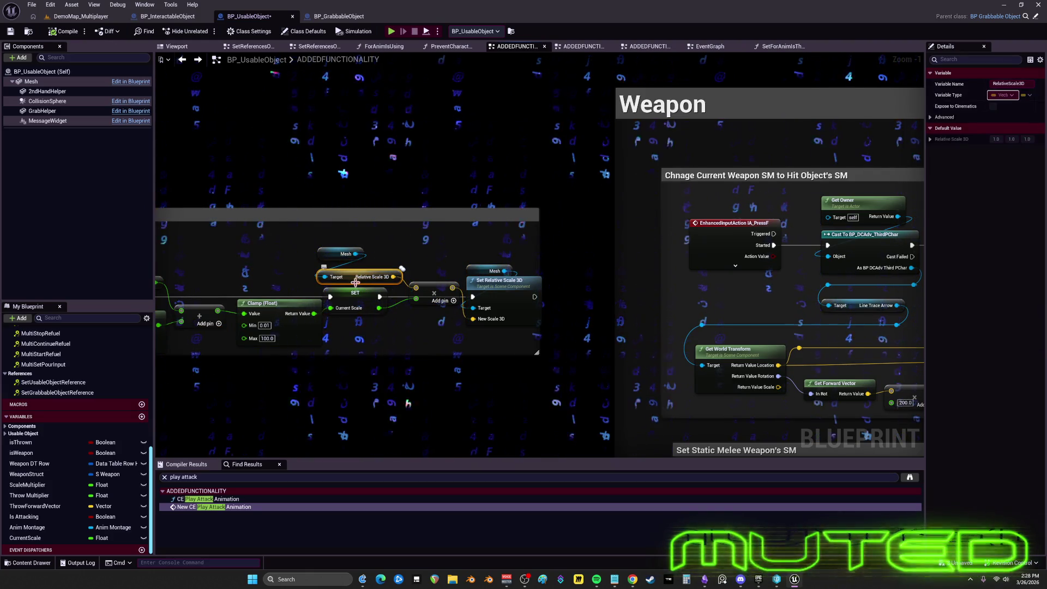
{"action": "left_click", "coordinate": [304, 334]}
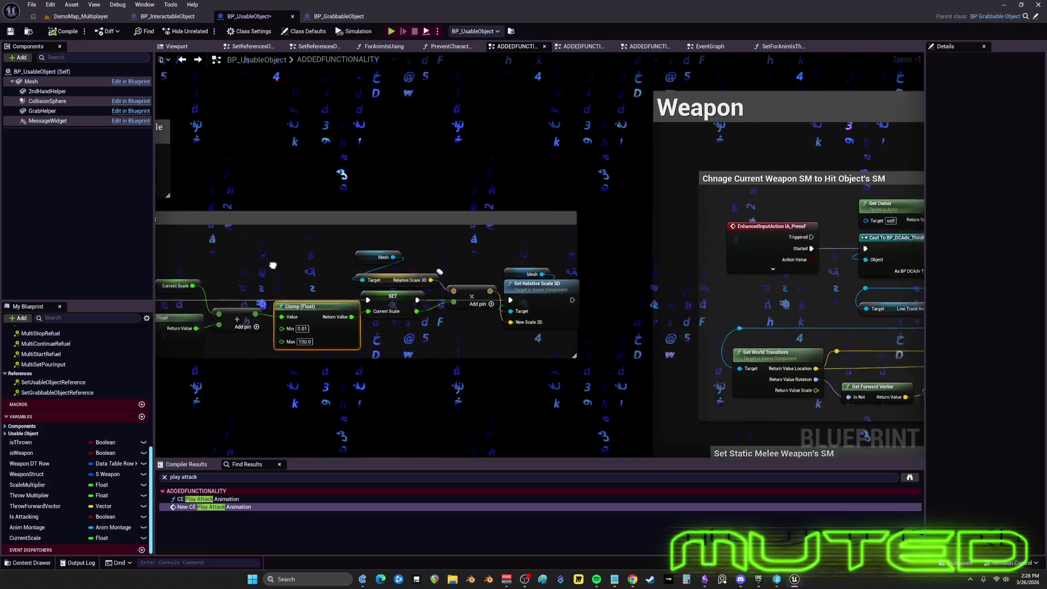
{"action": "left_click", "coordinate": [294, 288]}
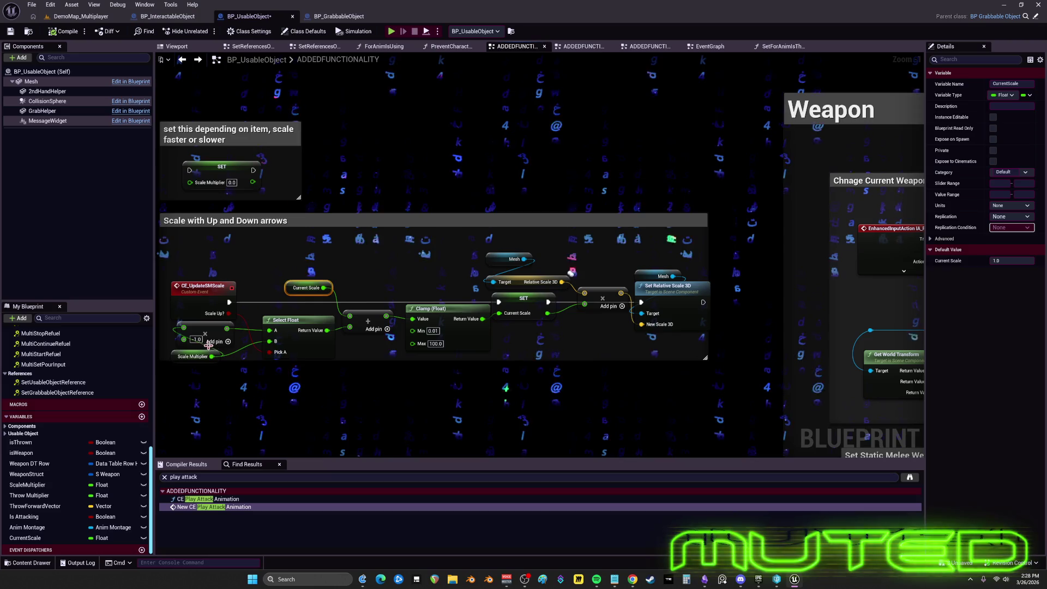
{"action": "left_click", "coordinate": [179, 359]}
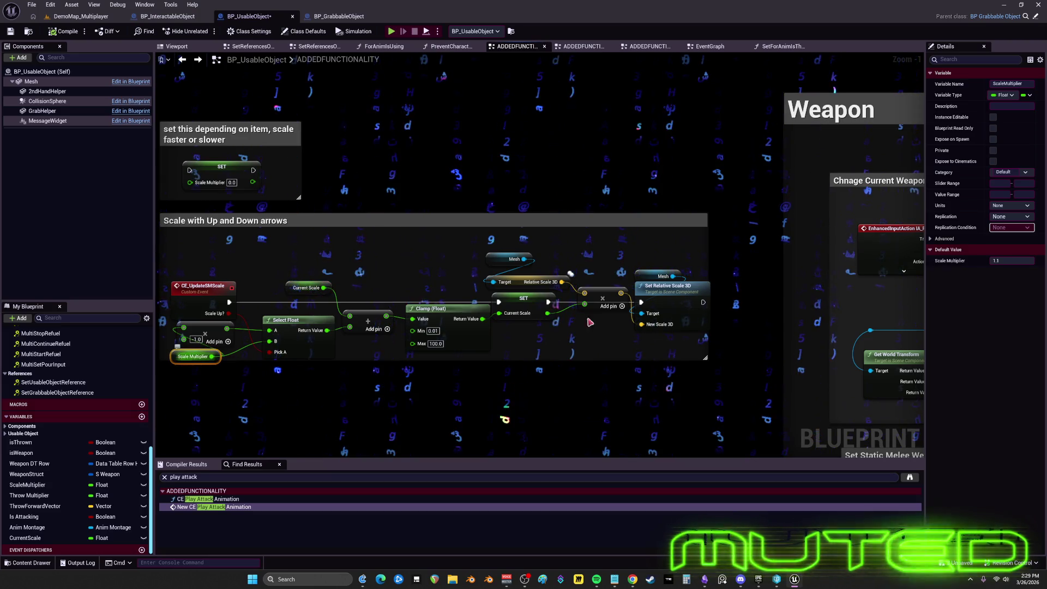
Step: Set Scale Multiplier's default value to 0.1 and launch a multiplayer play test
{"action": "left_click", "coordinate": [1004, 260]}
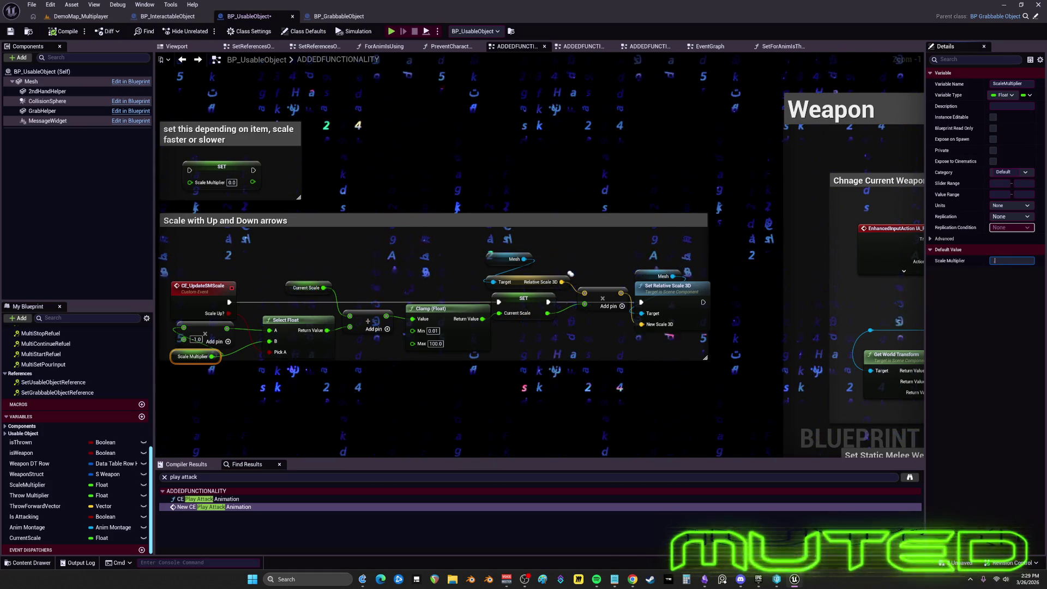
{"action": "type", "text": "1.1"}
{"action": "key", "text": "Return"}
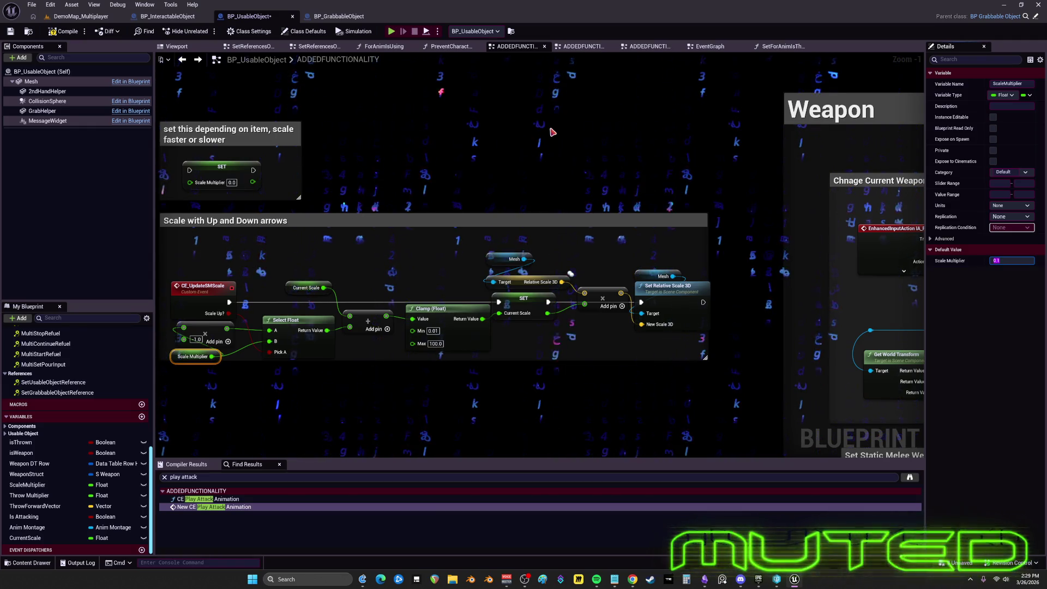
{"action": "left_click", "coordinate": [307, 288]}
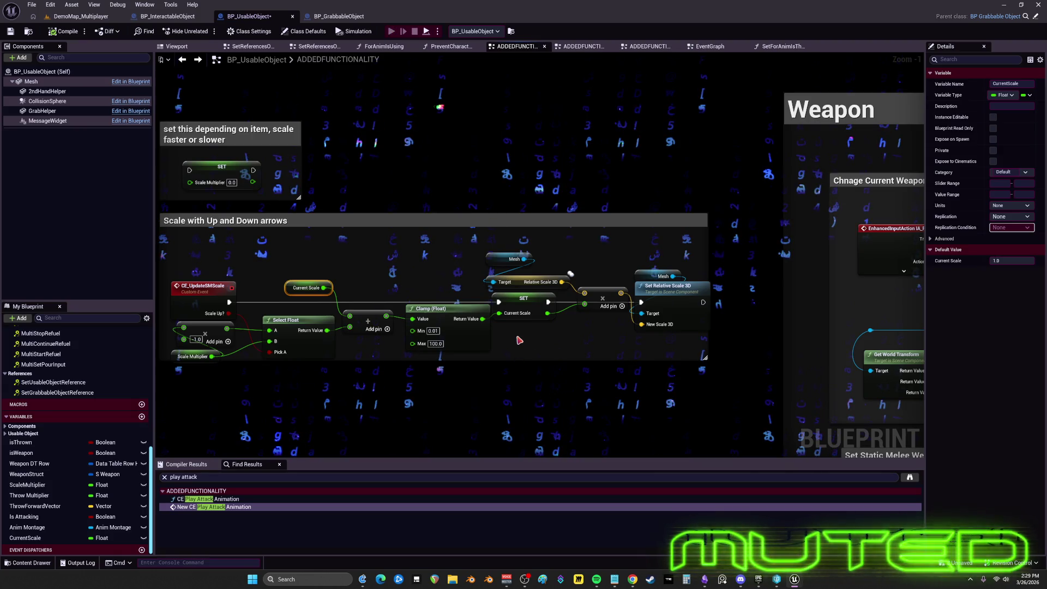
{"action": "key", "text": "alt+p"}
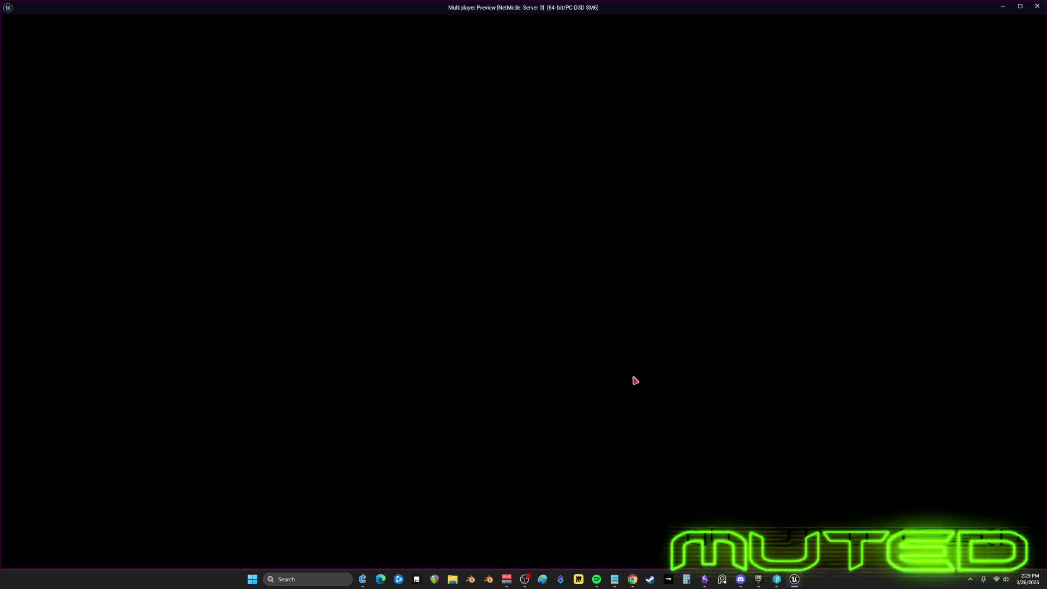
Step: Pick up the coin with E and scale it up while running around the garage hall
{"action": "key", "text": "w"}
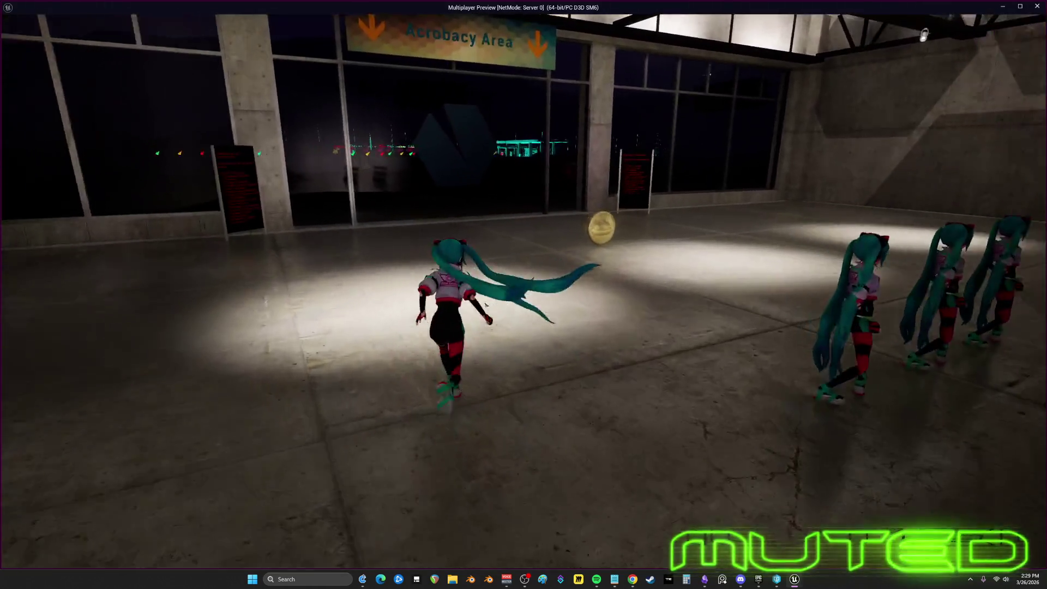
{"action": "key", "text": "e"}
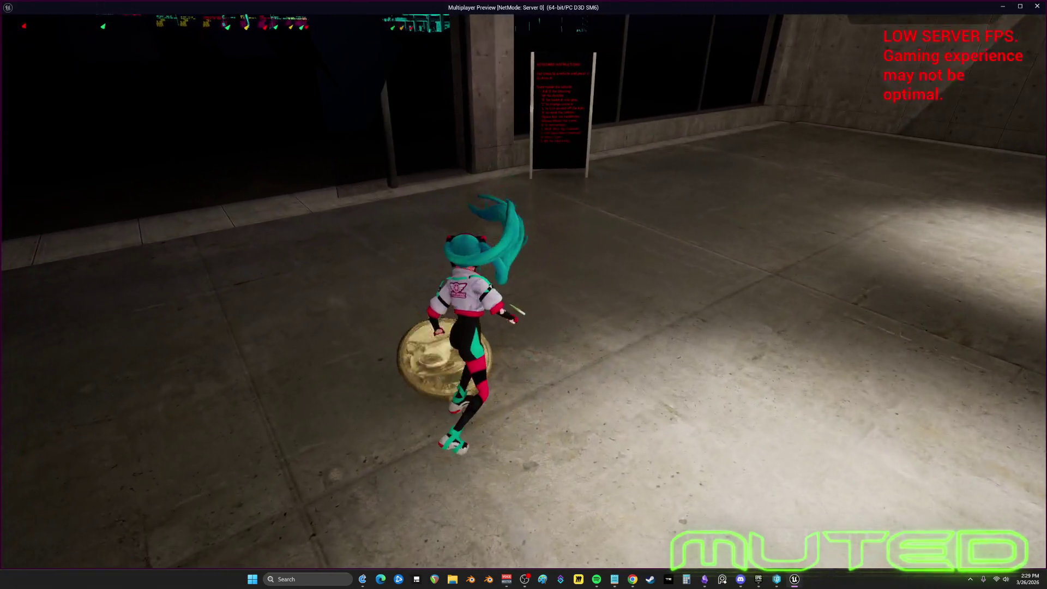
{"action": "key", "text": "w"}
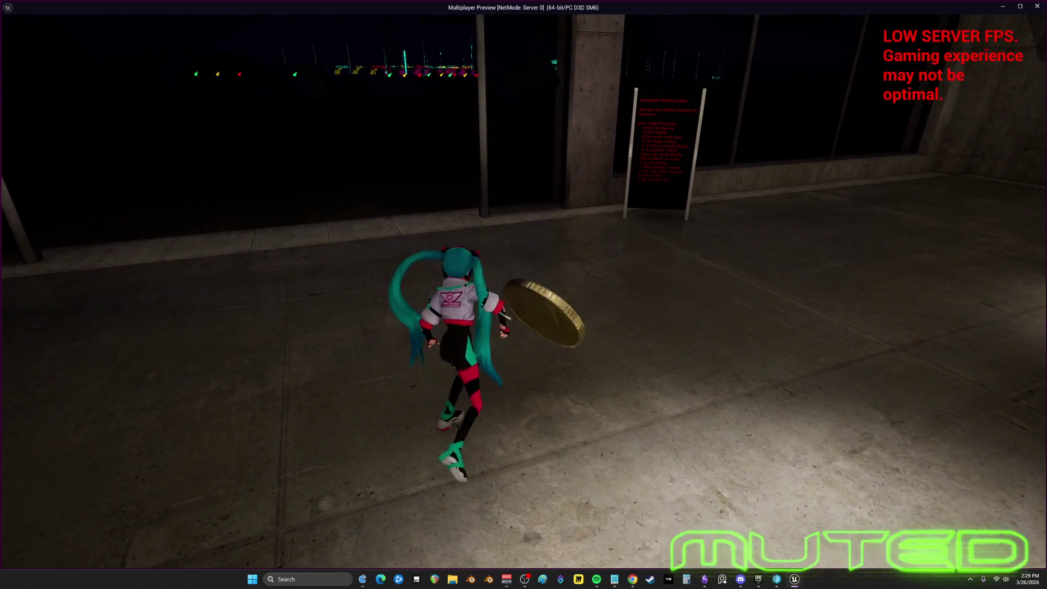
{"action": "key", "text": "s"}
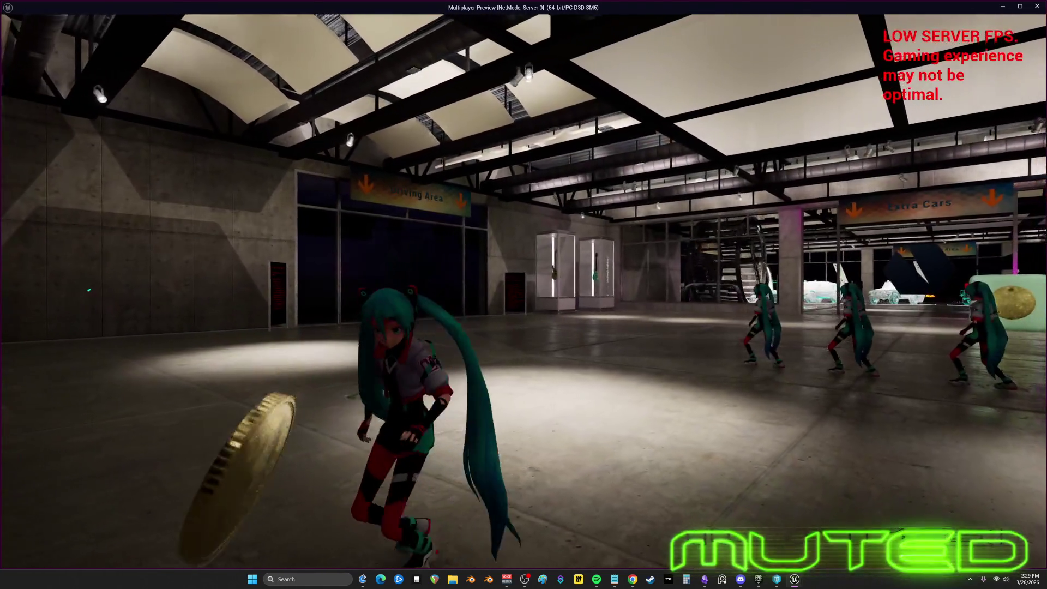
{"action": "key", "text": "w"}
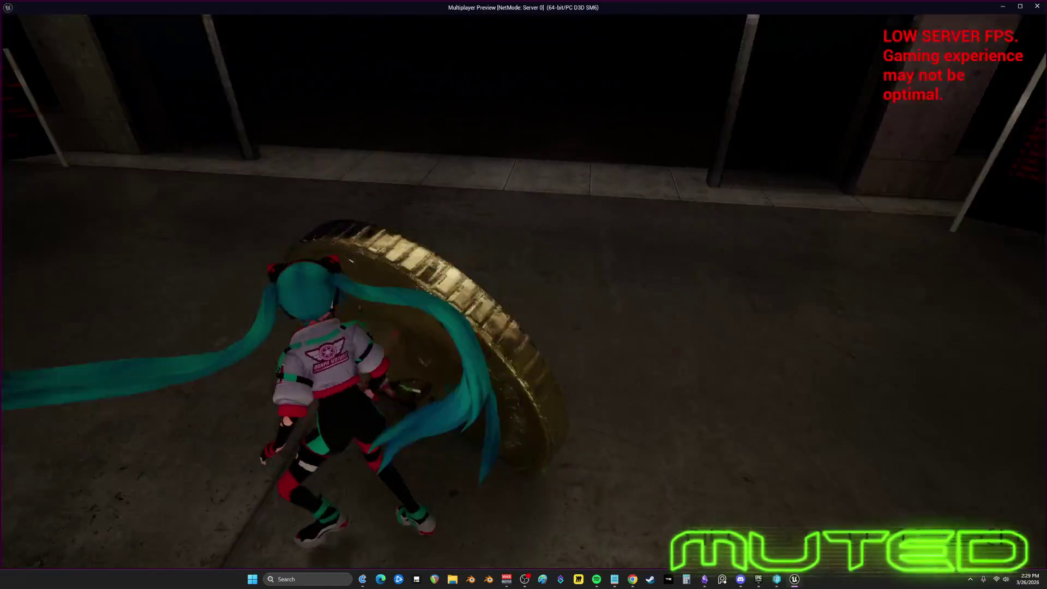
{"action": "key", "text": "w"}
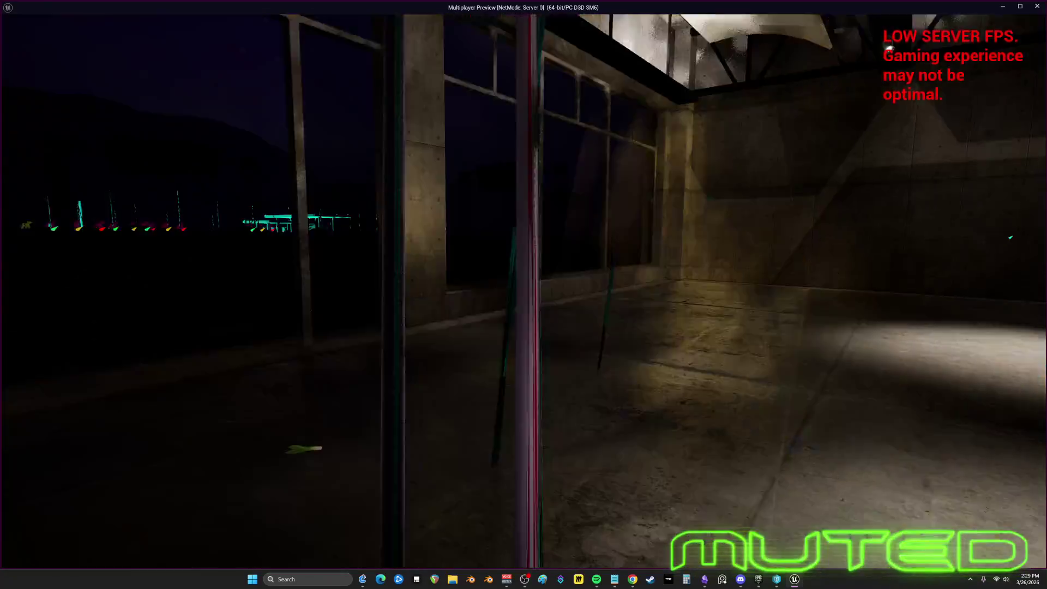
{"action": "key", "text": "a"}
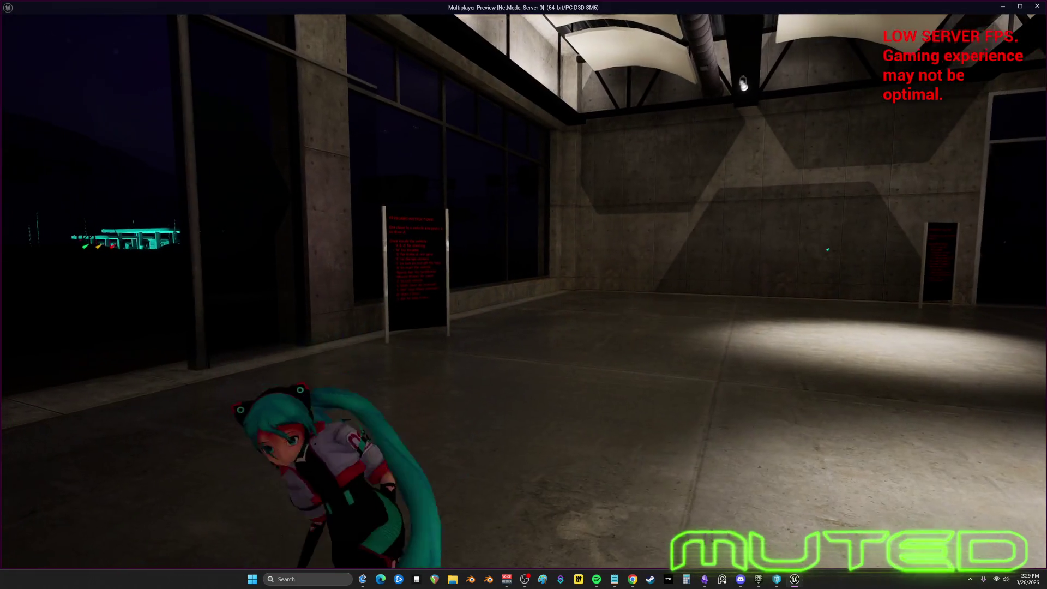
{"action": "key", "text": "w"}
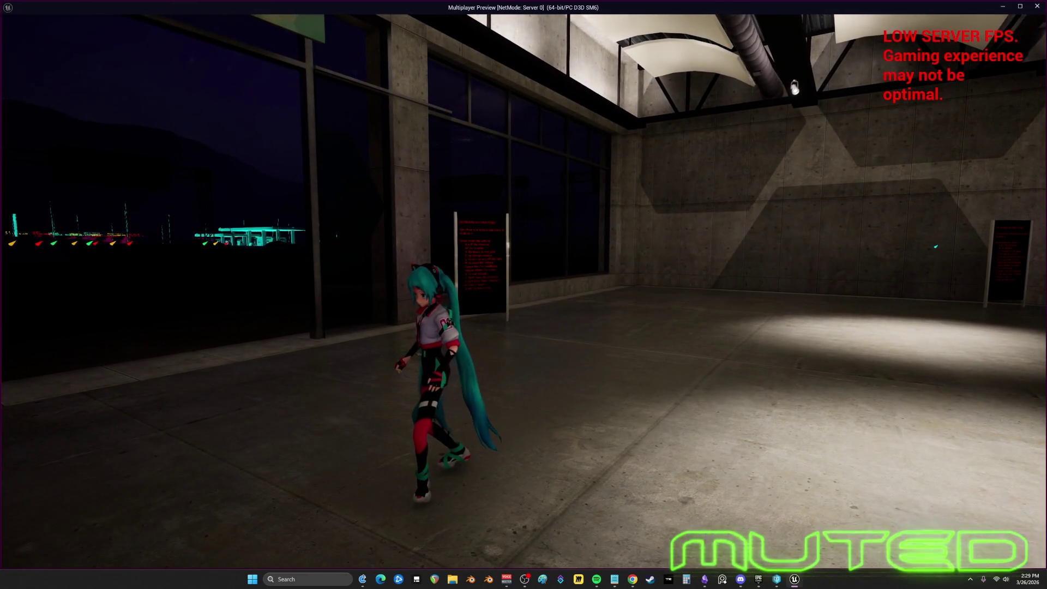
{"action": "key", "text": "w"}
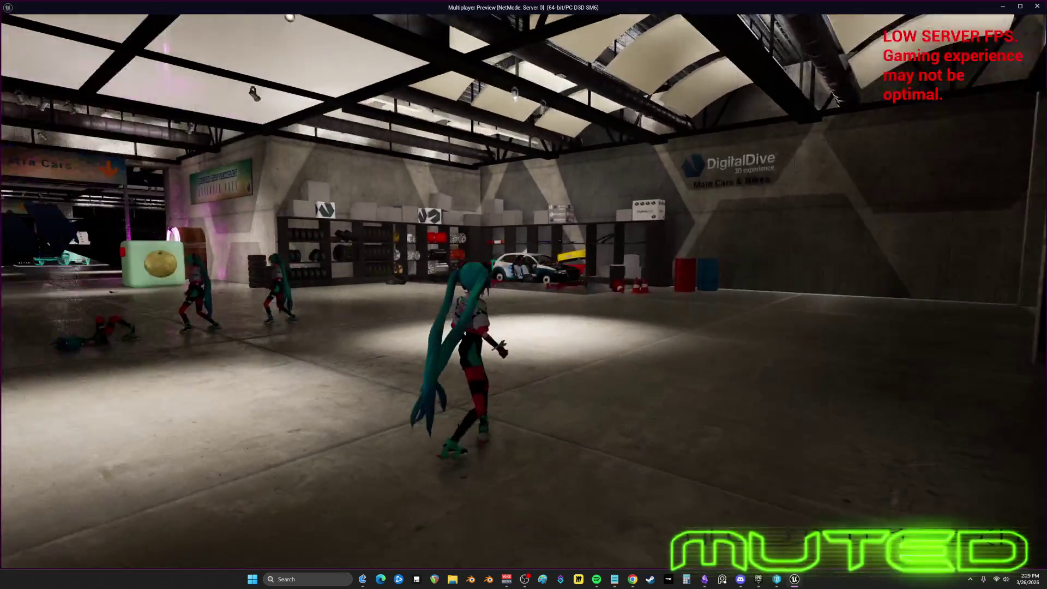
Step: Stop the simulation and select the IA_ScaleUp input event in the scaling graph
{"action": "key", "text": "alt+Tab"}
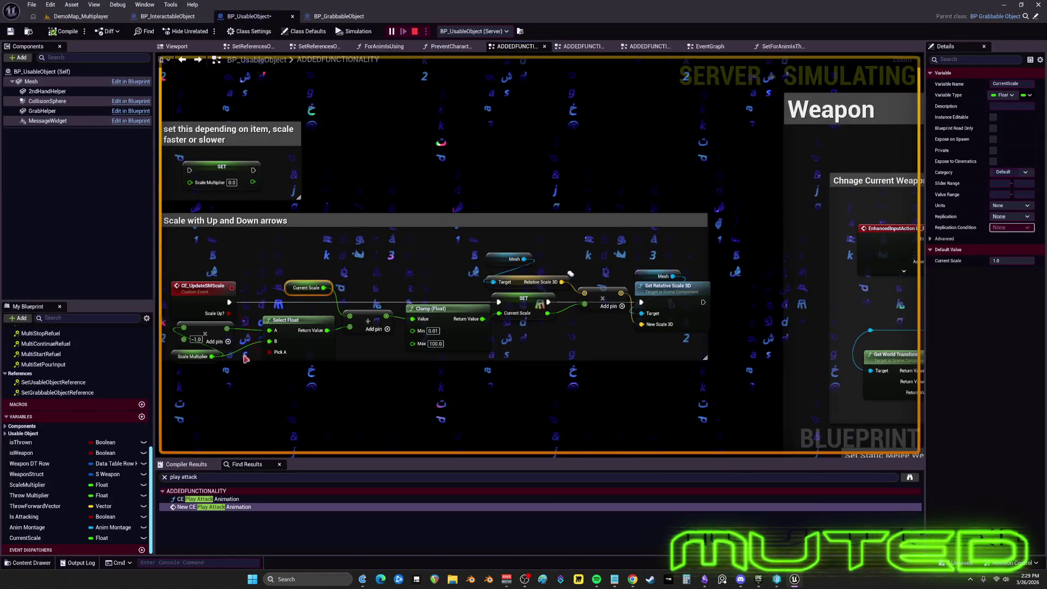
{"action": "key", "text": "Escape"}
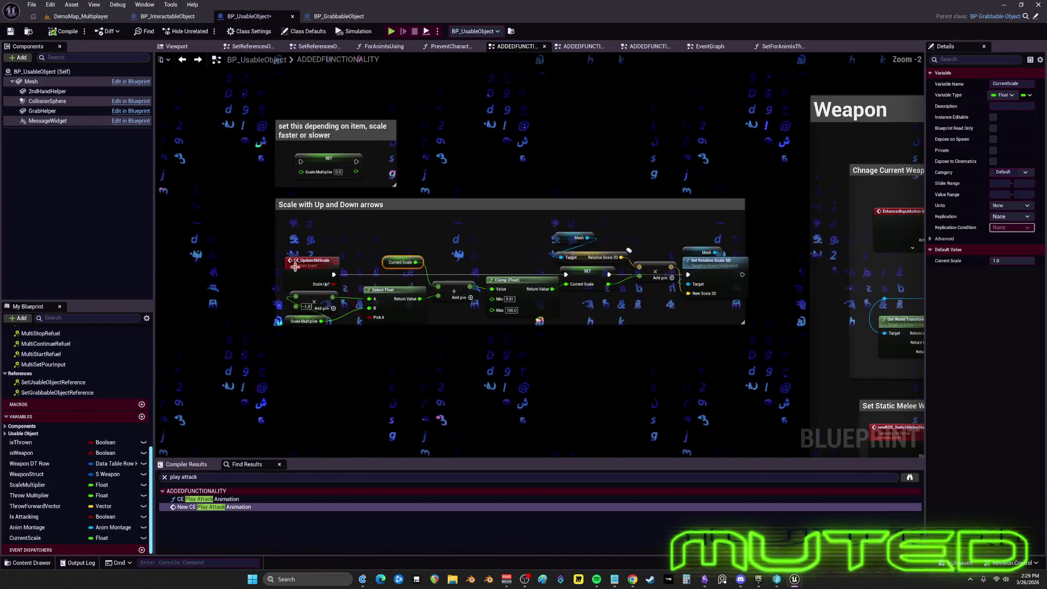
{"action": "right_click", "coordinate": [299, 271]}
{"action": "scroll", "coordinate": [512, 212], "scroll_direction": "up", "scroll_amount": 5}
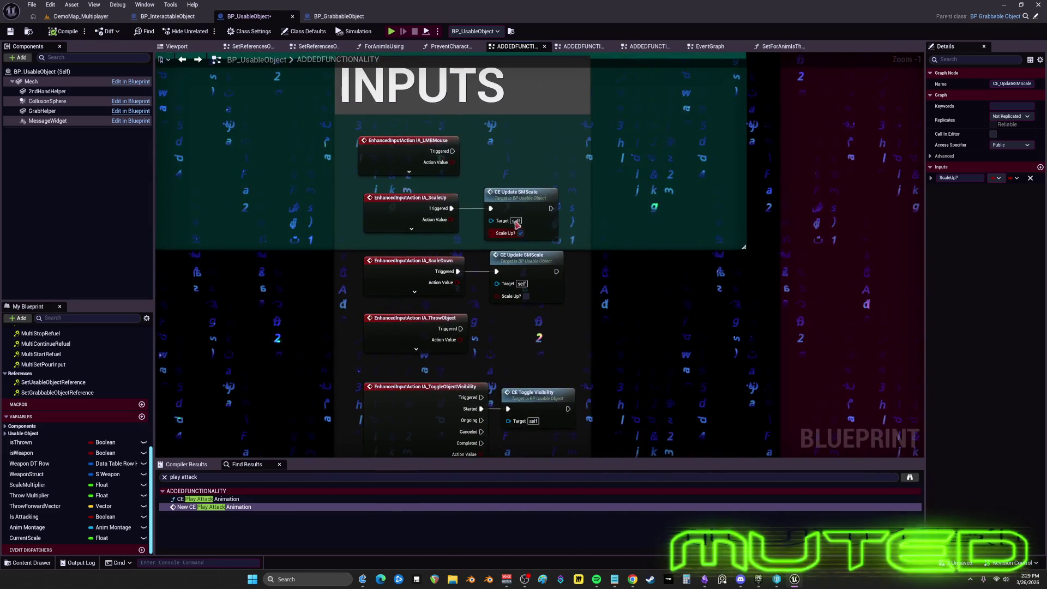
{"action": "left_click", "coordinate": [393, 223]}
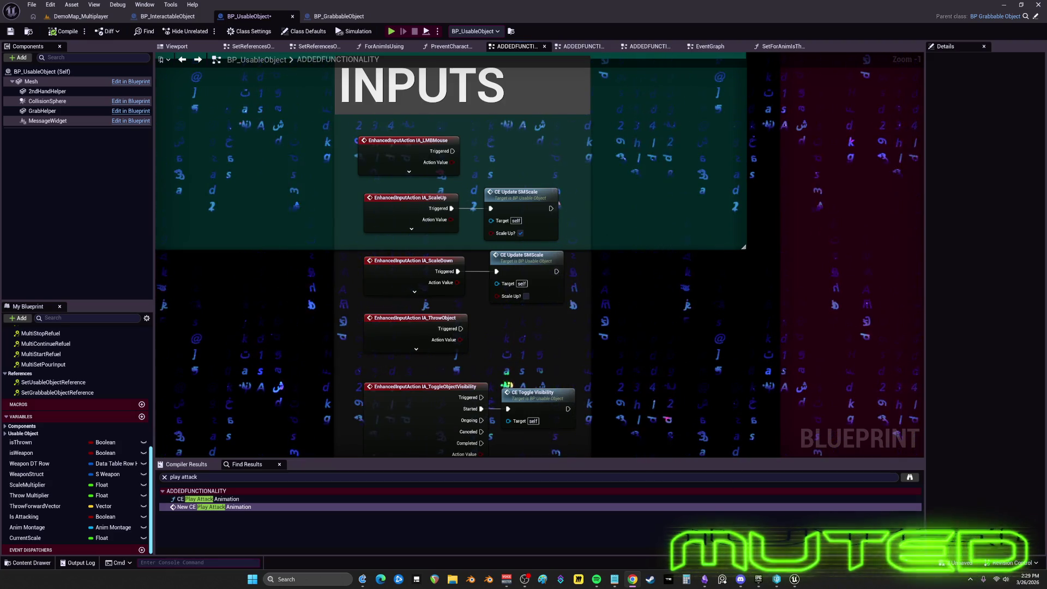
Step: Add an AAA print node after Set Relative Scale 3D, feeding the new scale vector into its Text
{"action": "double_click", "coordinate": [517, 195]}
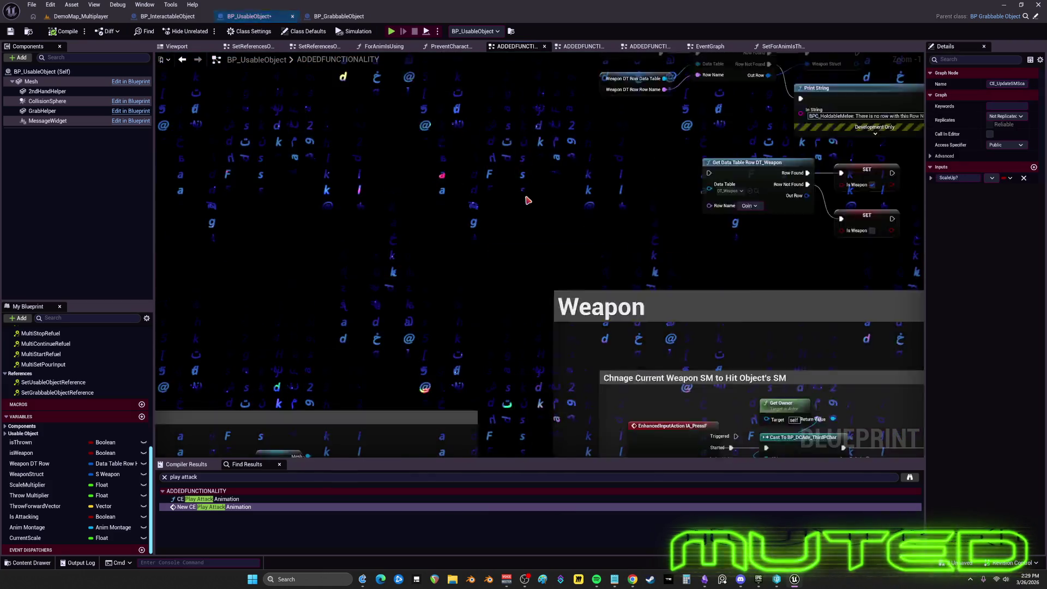
{"action": "right_click", "coordinate": [522, 284]}
{"action": "type", "text": "aa"}
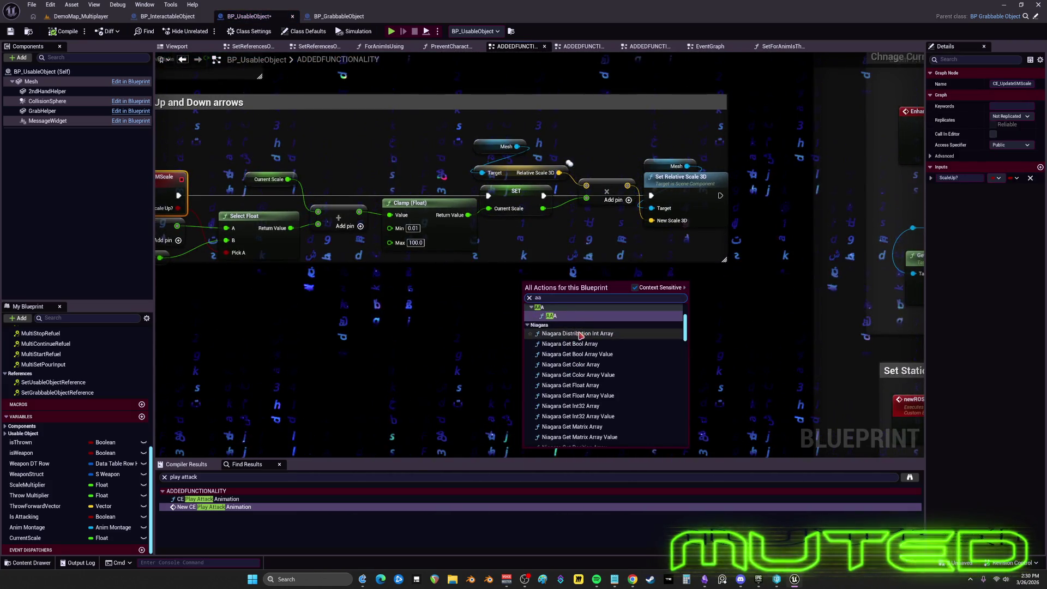
{"action": "left_click", "coordinate": [573, 319]}
{"action": "mouse_move", "coordinate": [721, 195]}
{"action": "left_mouse_down"}
{"action": "mouse_move", "coordinate": [537, 276]}
{"action": "mouse_move", "coordinate": [554, 288]}
{"action": "mouse_move", "coordinate": [692, 287]}
{"action": "left_mouse_up"}
{"action": "left_click_drag", "start_coordinate": [628, 185], "coordinate": [662, 313]}
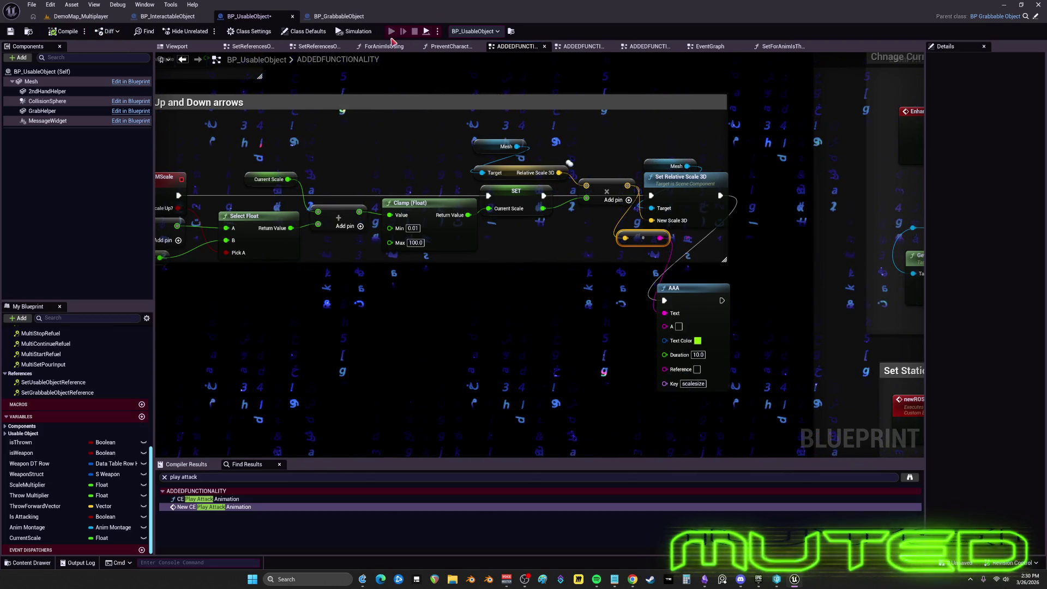
{"action": "key", "text": "alt+p"}
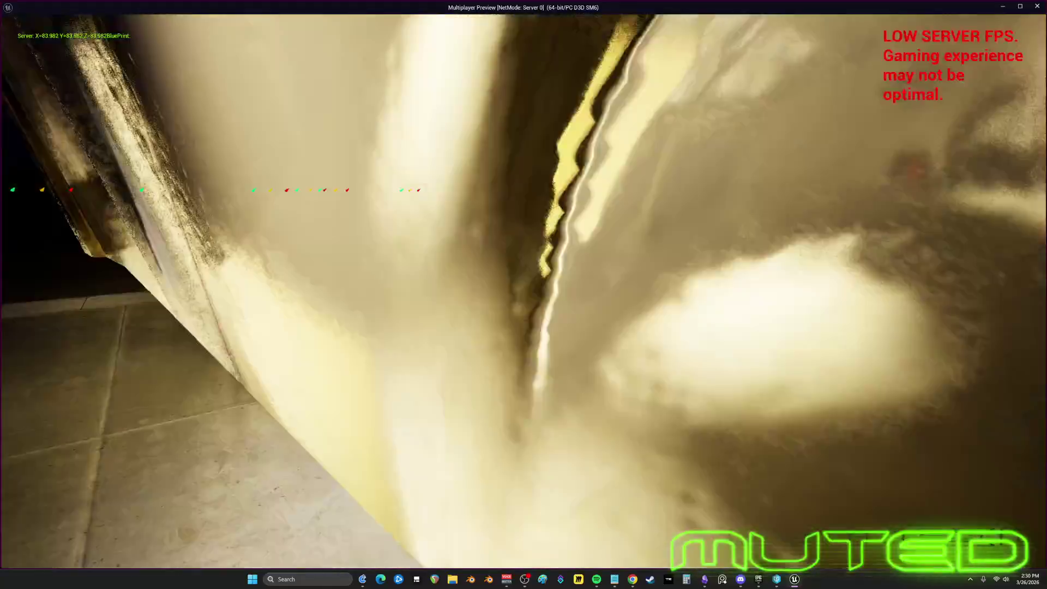
{"action": "key", "text": "Escape"}
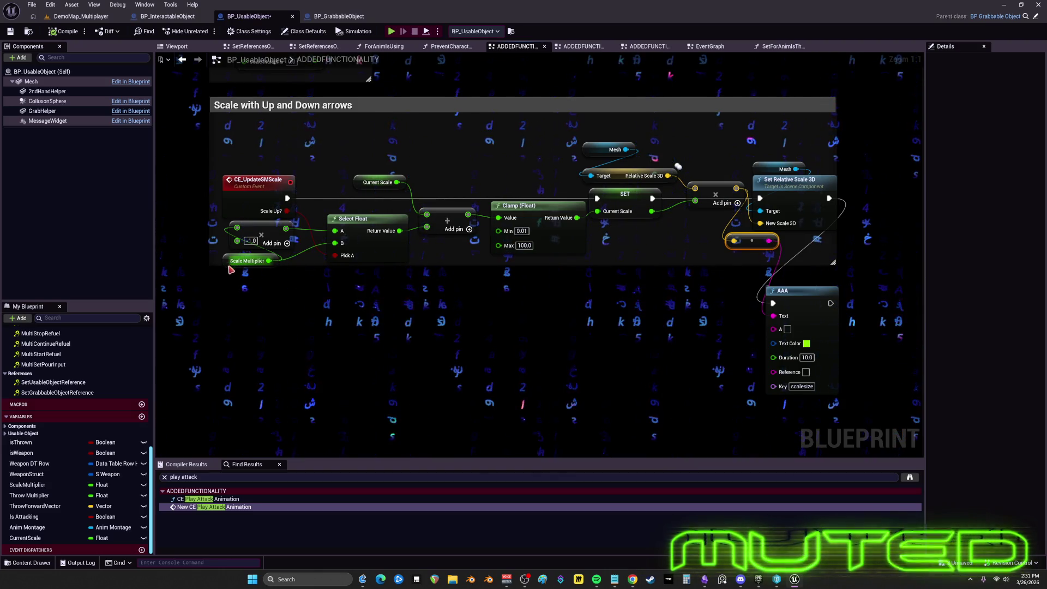
Step: Drag the Scale Multiplier getter down beneath the -1.0 multiply node
{"action": "left_click_drag", "start_coordinate": [231, 269], "coordinate": [230, 291]}
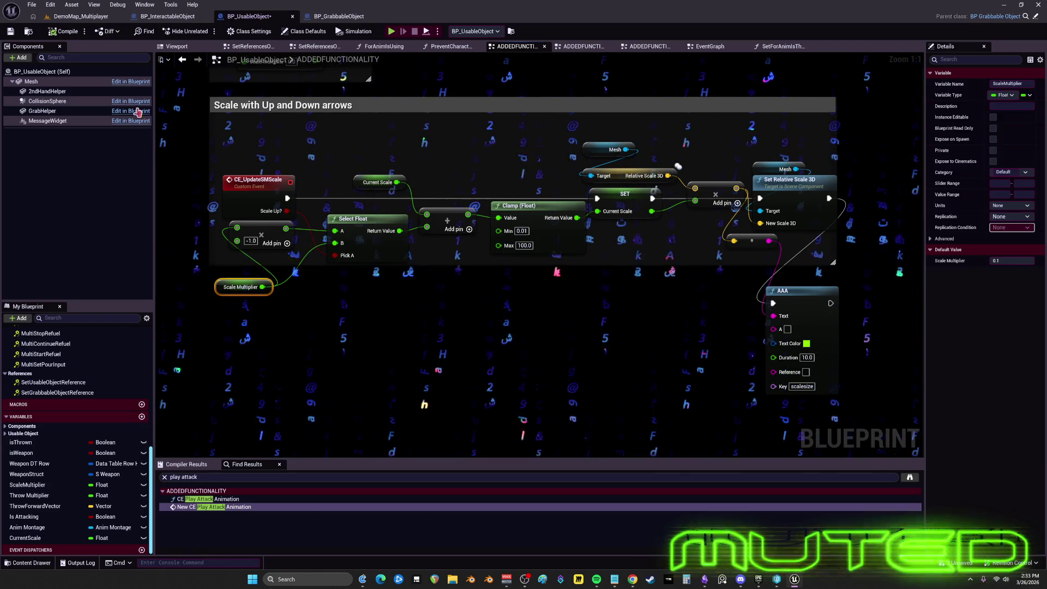
Step: Open the BPC_HoldableMelee blueprint from the HoldableObjects folder in the Content Browser
{"action": "left_click", "coordinate": [81, 16]}
{"action": "right_click", "coordinate": [387, 155]}
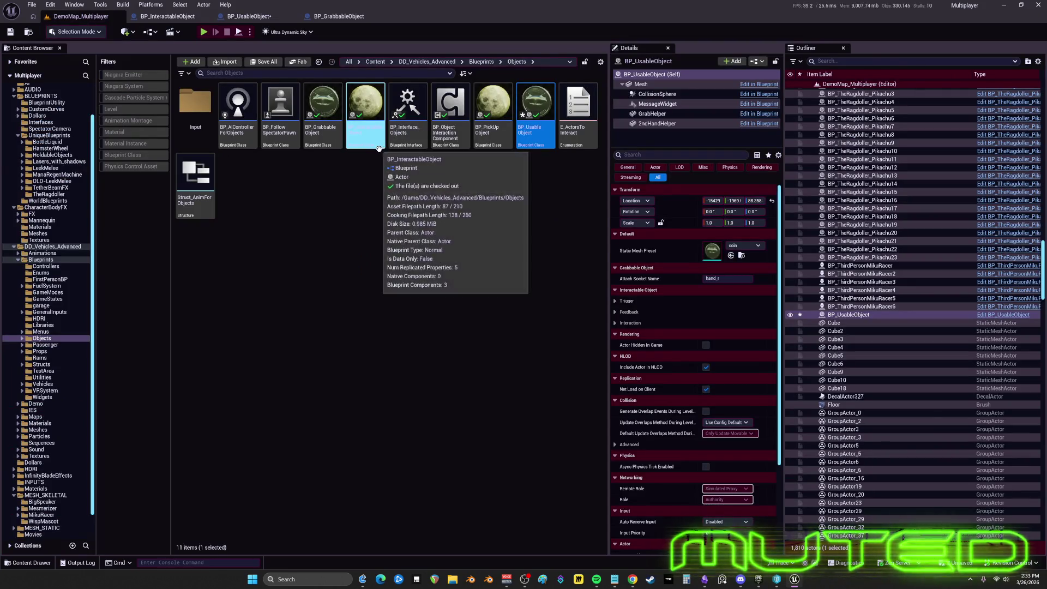
{"action": "left_click", "coordinate": [280, 218]}
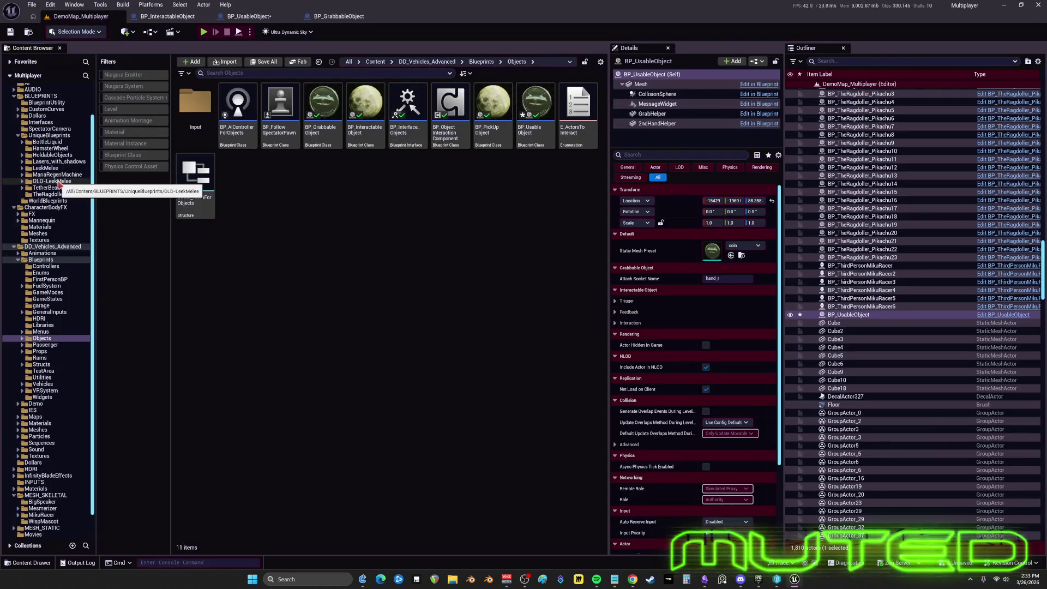
{"action": "left_click", "coordinate": [57, 161]}
{"action": "left_click", "coordinate": [55, 155]}
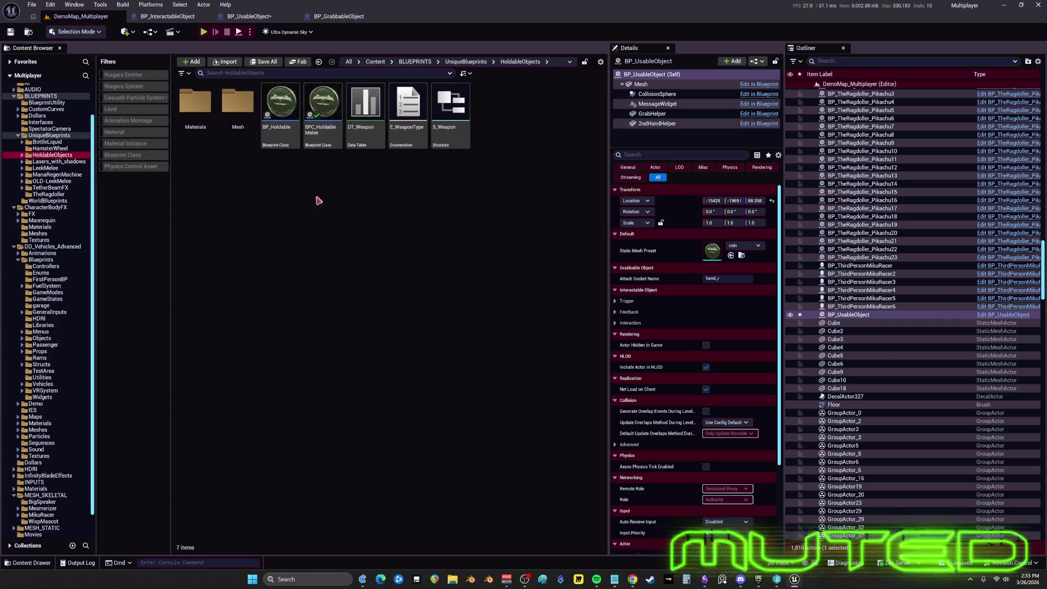
{"action": "double_click", "coordinate": [323, 131]}
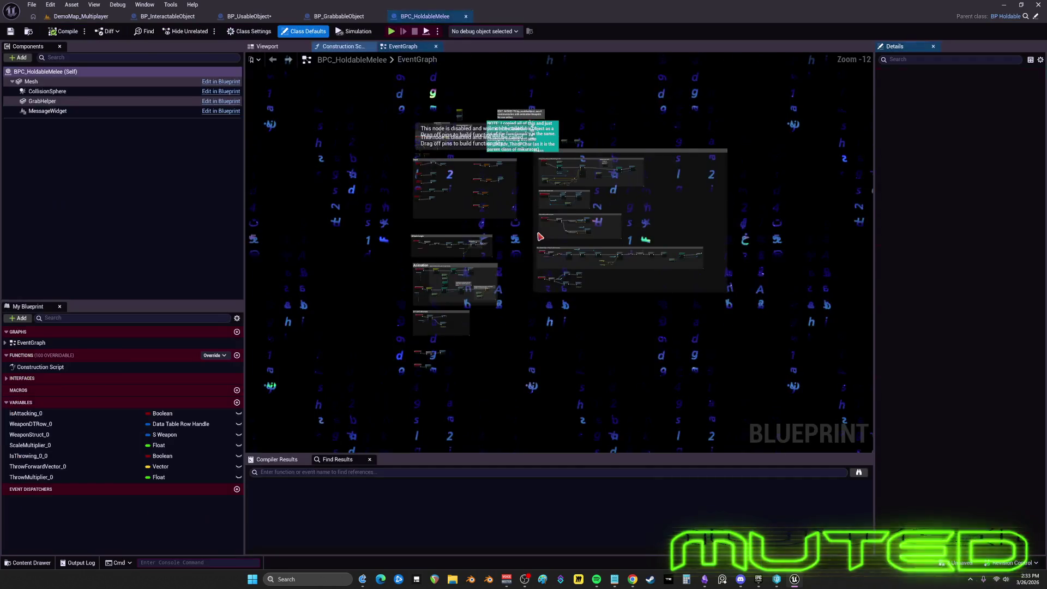
Step: Inspect the Add ScaleMultiplierToVector collapsed graph and box-select BPC_HoldableMelee's Branch-based scaling nodes
{"action": "scroll", "coordinate": [584, 240], "scroll_direction": "up", "scroll_amount": 11}
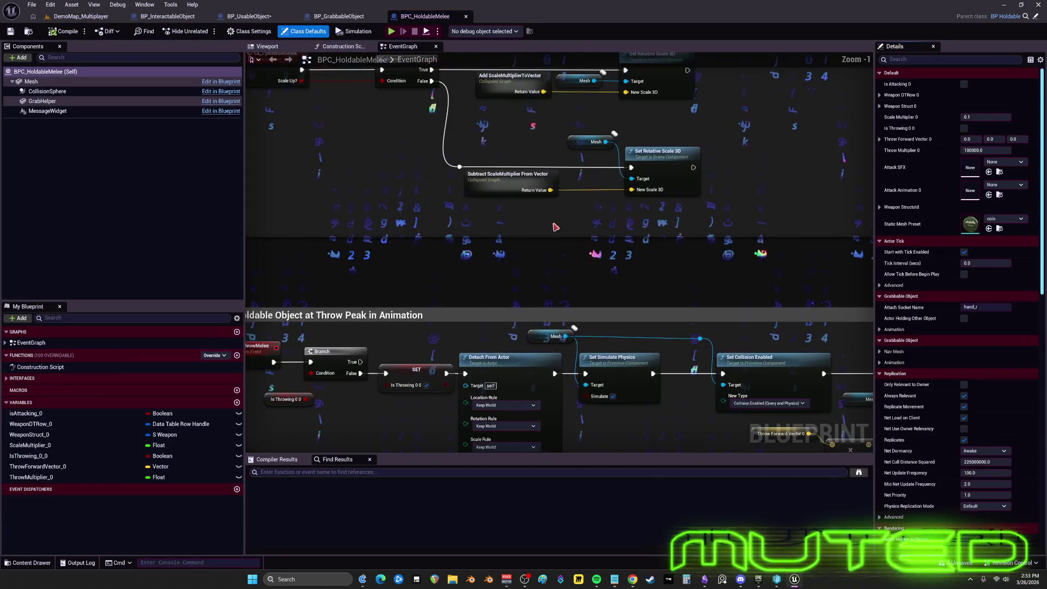
{"action": "double_click", "coordinate": [534, 136]}
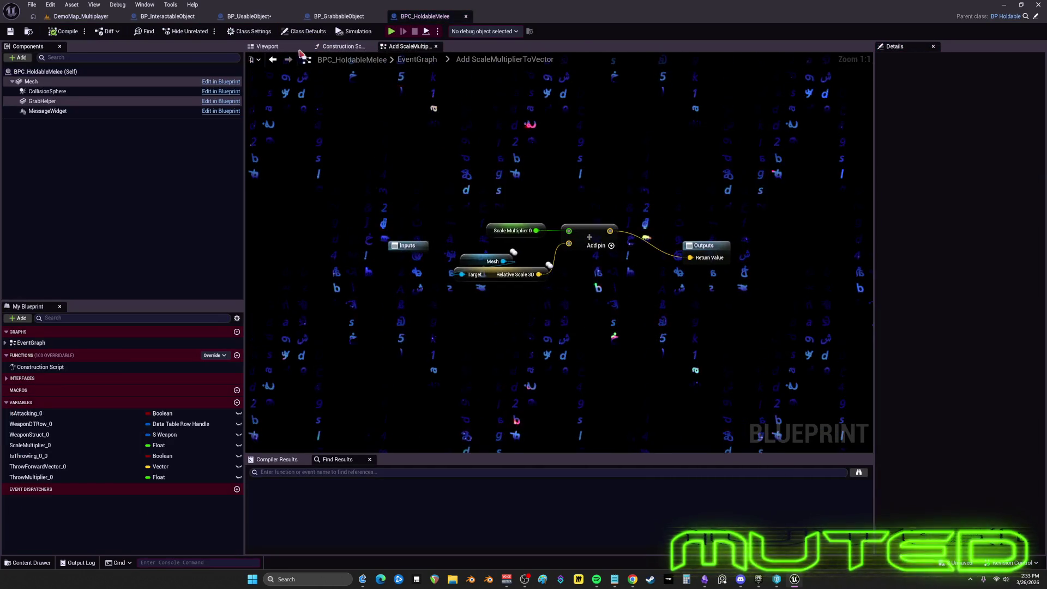
{"action": "left_click", "coordinate": [272, 60]}
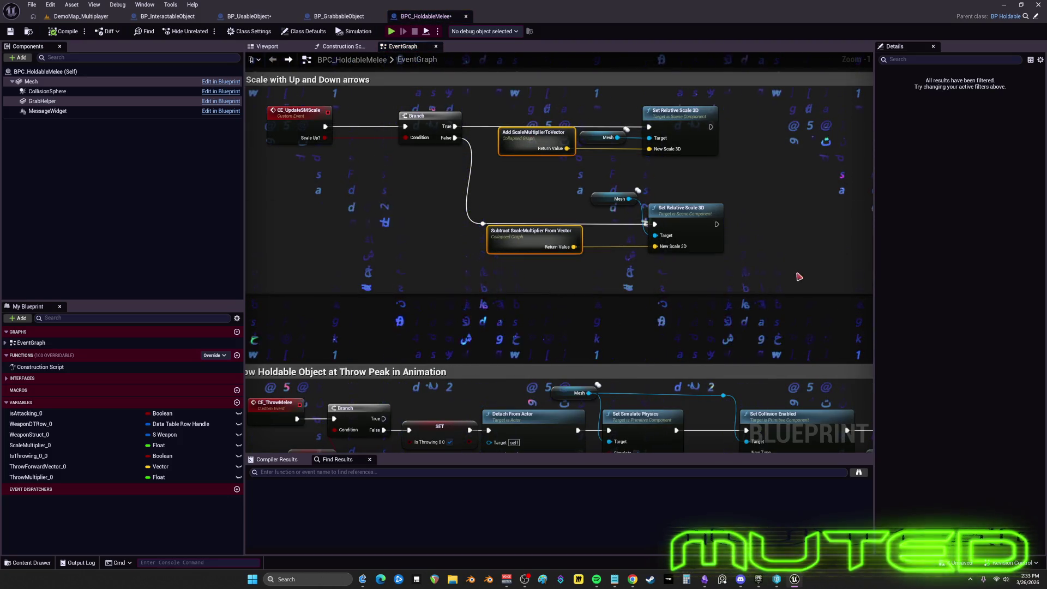
{"action": "mouse_move", "coordinate": [786, 271]}
{"action": "left_mouse_down"}
{"action": "mouse_move", "coordinate": [523, 117]}
{"action": "mouse_move", "coordinate": [311, 107]}
{"action": "mouse_move", "coordinate": [393, 107]}
{"action": "left_mouse_up"}
{"action": "left_click", "coordinate": [167, 17]}
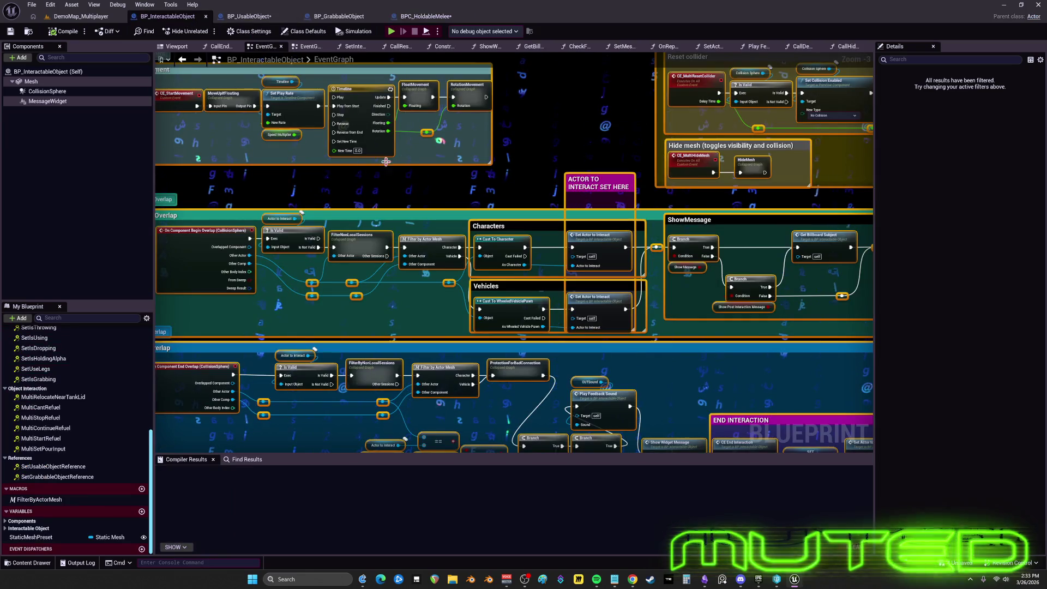
Step: In BP_UsableObject, delete the old Set Relative Scale, print and clamp/add nodes, then move the pasted Branch nodes into the scaling comment
{"action": "left_click", "coordinate": [246, 16]}
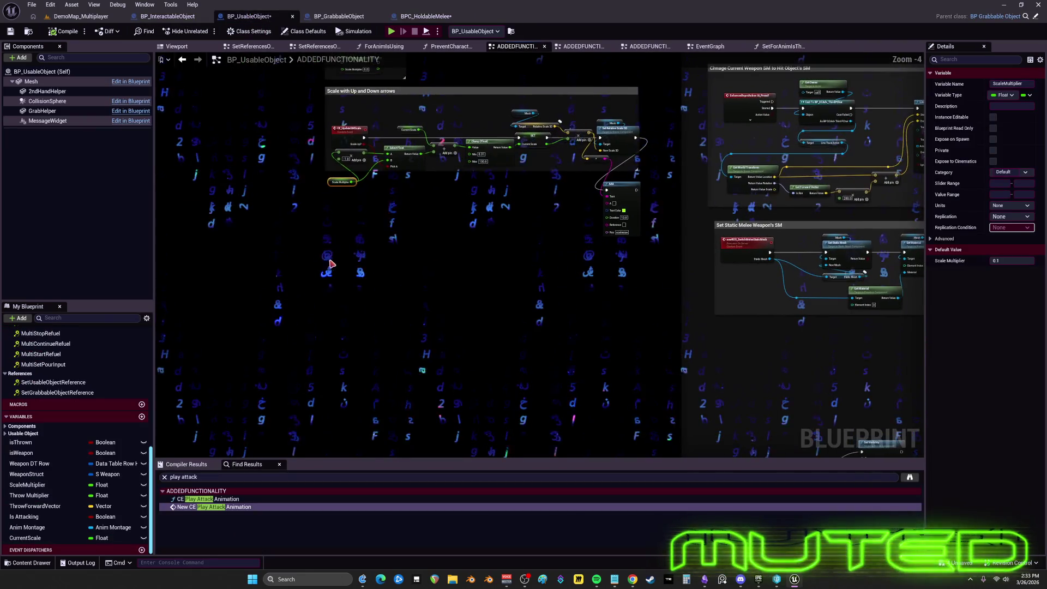
{"action": "mouse_move", "coordinate": [362, 254]}
{"action": "left_mouse_down"}
{"action": "mouse_move", "coordinate": [327, 251]}
{"action": "mouse_move", "coordinate": [491, 245]}
{"action": "left_mouse_up"}
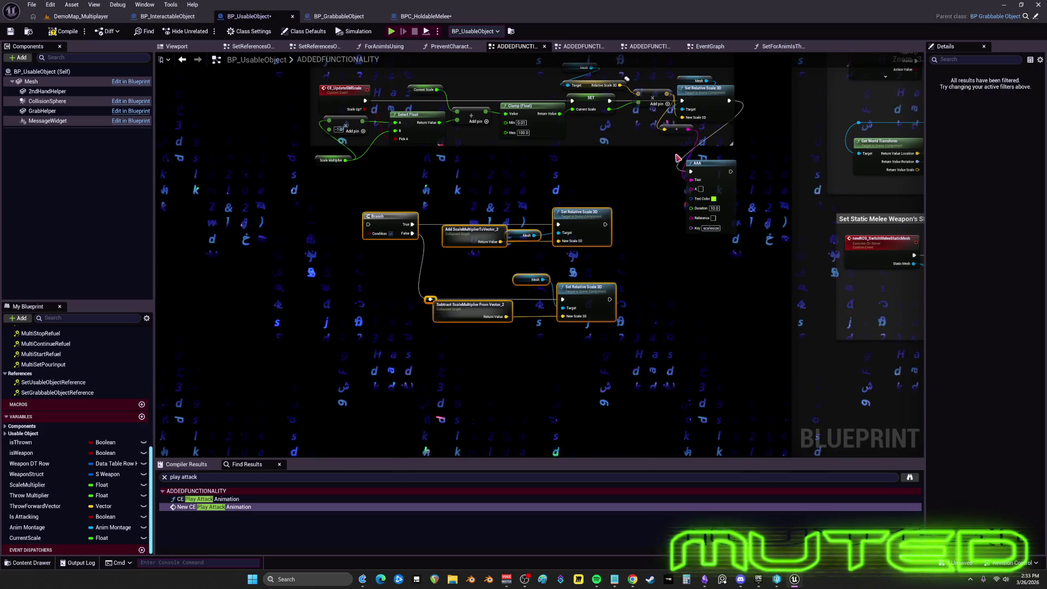
{"action": "scroll", "coordinate": [765, 217], "scroll_direction": "up", "scroll_amount": 1}
{"action": "left_click_drag", "start_coordinate": [698, 147], "coordinate": [649, 150]}
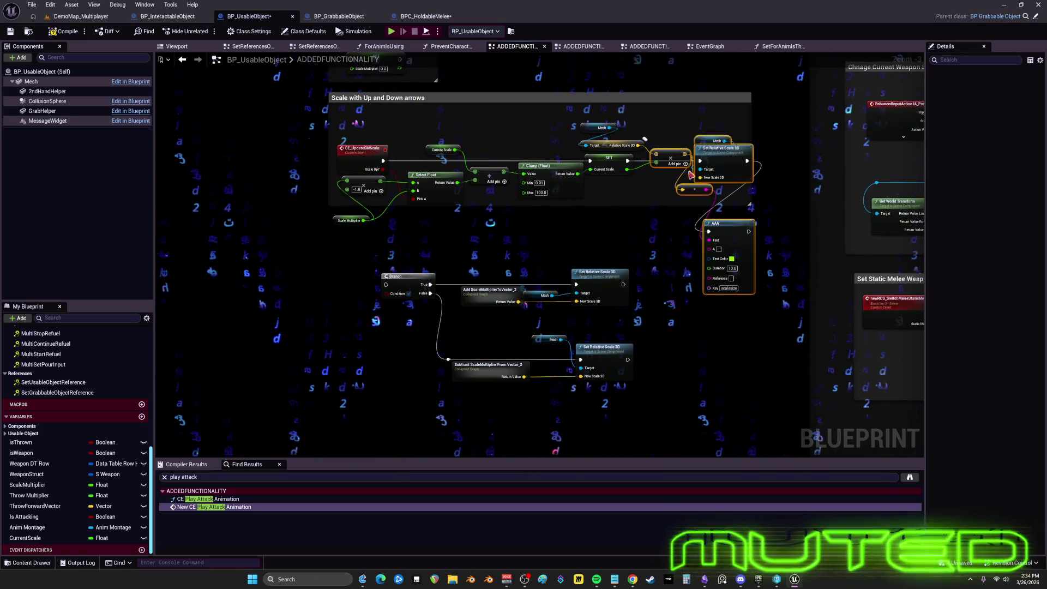
{"action": "key", "text": "Delete"}
{"action": "key", "text": "Delete"}
{"action": "left_click_drag", "start_coordinate": [463, 131], "coordinate": [332, 226]}
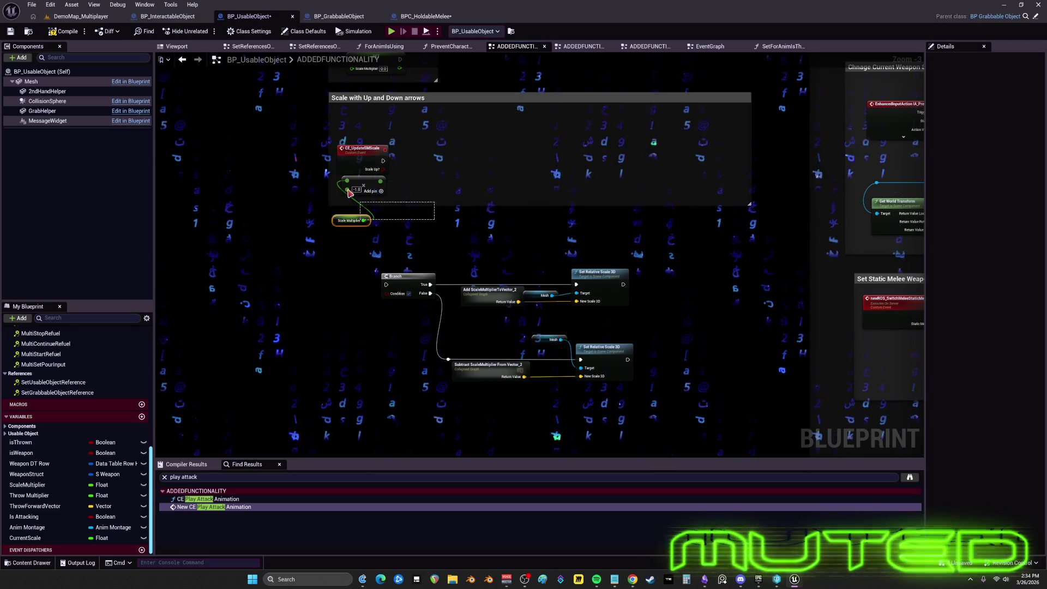
{"action": "key", "text": "Delete"}
{"action": "mouse_move", "coordinate": [659, 391]}
{"action": "left_mouse_down"}
{"action": "mouse_move", "coordinate": [376, 267]}
{"action": "mouse_move", "coordinate": [432, 227]}
{"action": "left_mouse_up"}
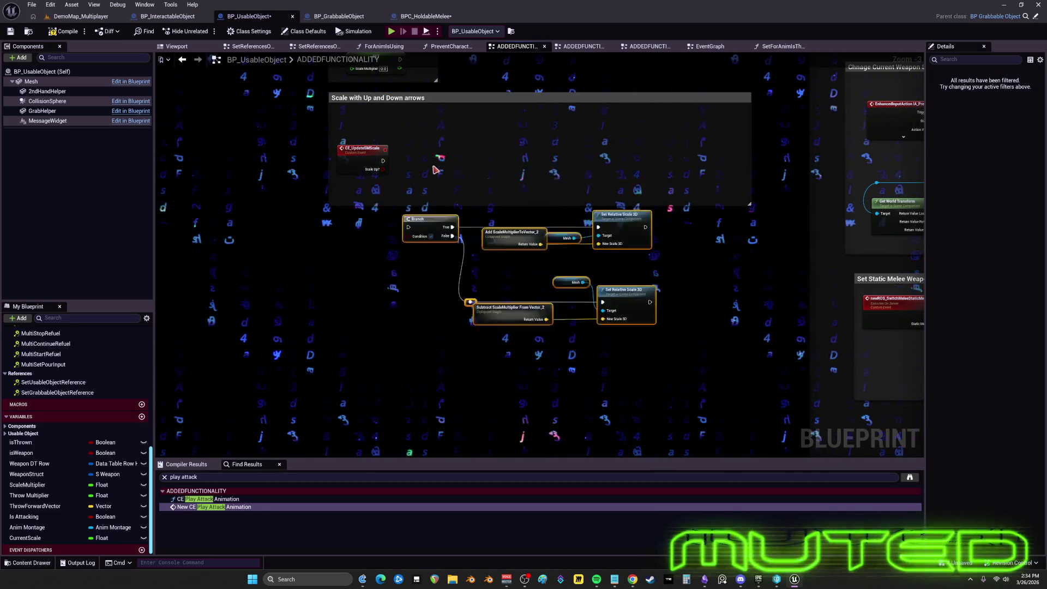
{"action": "scroll", "coordinate": [415, 229], "scroll_direction": "up", "scroll_amount": 3}
{"action": "left_click_drag", "start_coordinate": [378, 171], "coordinate": [439, 145]}
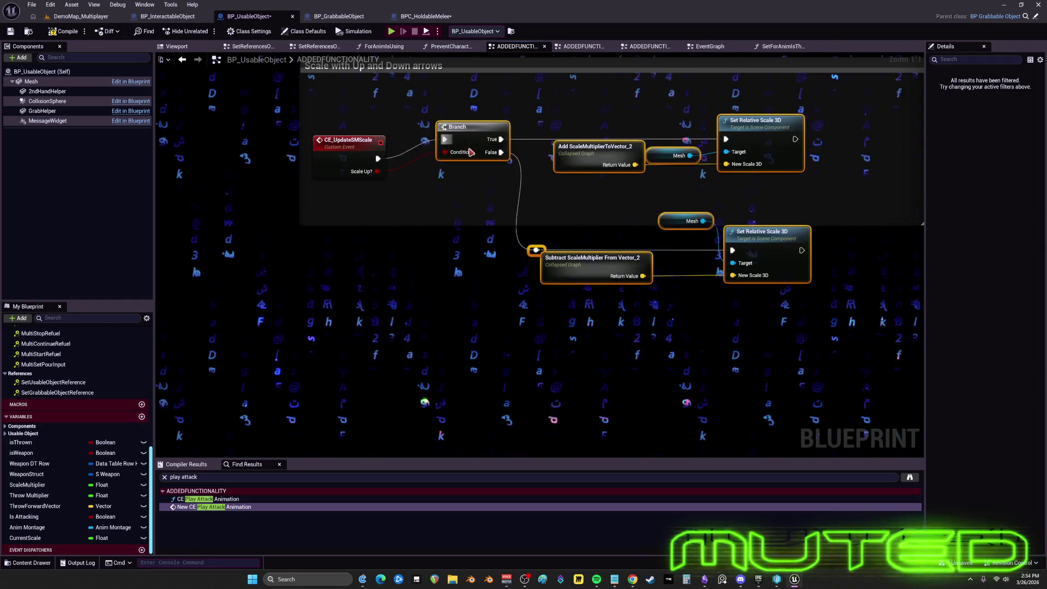
Step: Inside Add ScaleMultiplierToVector_2, add a Vector Get Sign Vector node and rearrange the Outputs node
{"action": "double_click", "coordinate": [557, 182]}
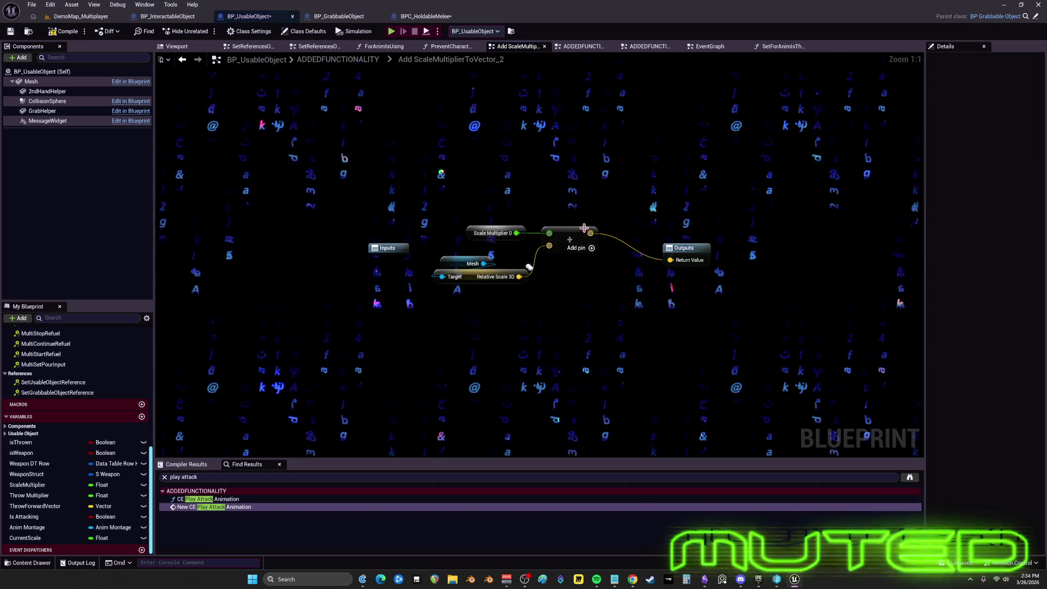
{"action": "left_click_drag", "start_coordinate": [592, 232], "coordinate": [618, 220]}
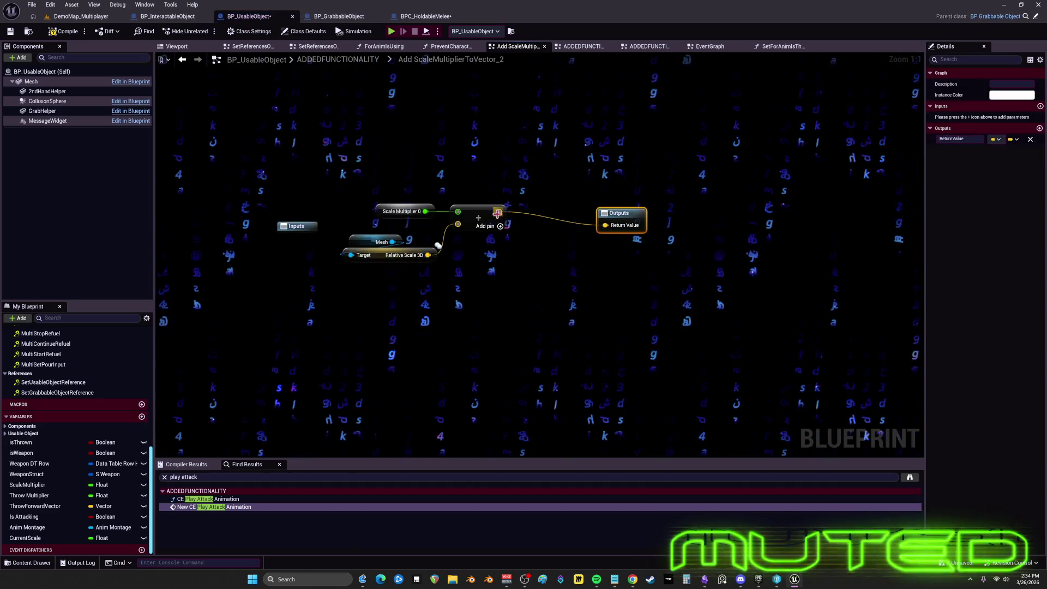
{"action": "left_click_drag", "start_coordinate": [500, 212], "coordinate": [539, 276]}
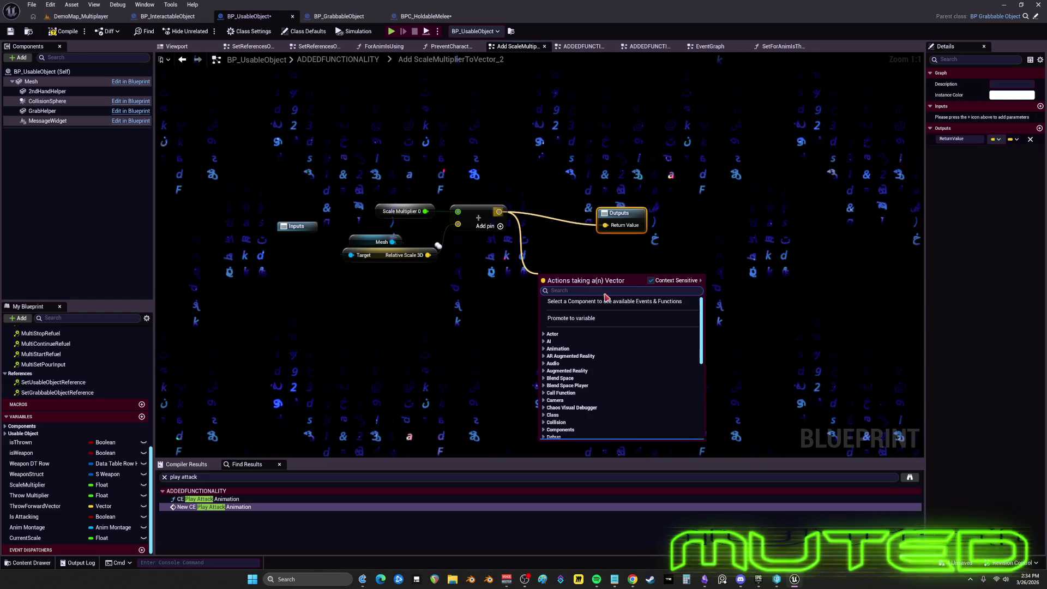
{"action": "type", "text": "sign"}
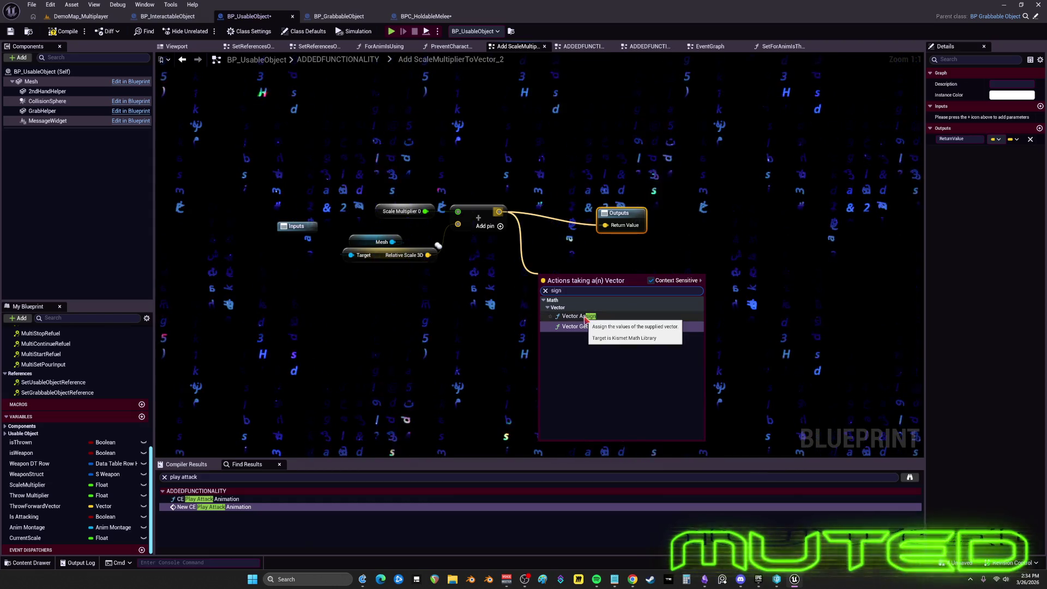
{"action": "left_click", "coordinate": [599, 327]}
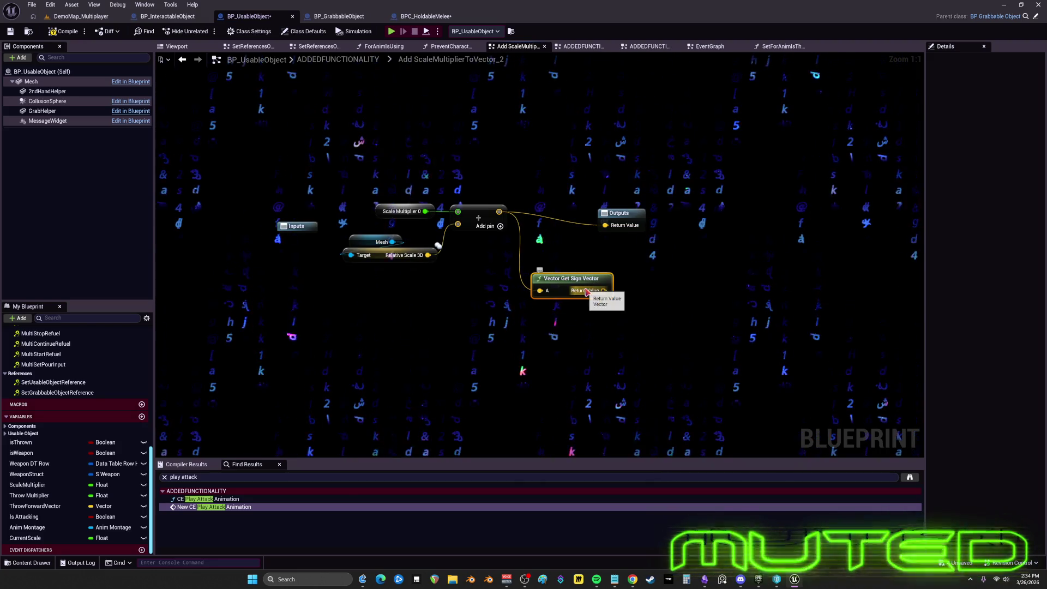
{"action": "left_click_drag", "start_coordinate": [615, 251], "coordinate": [585, 308]}
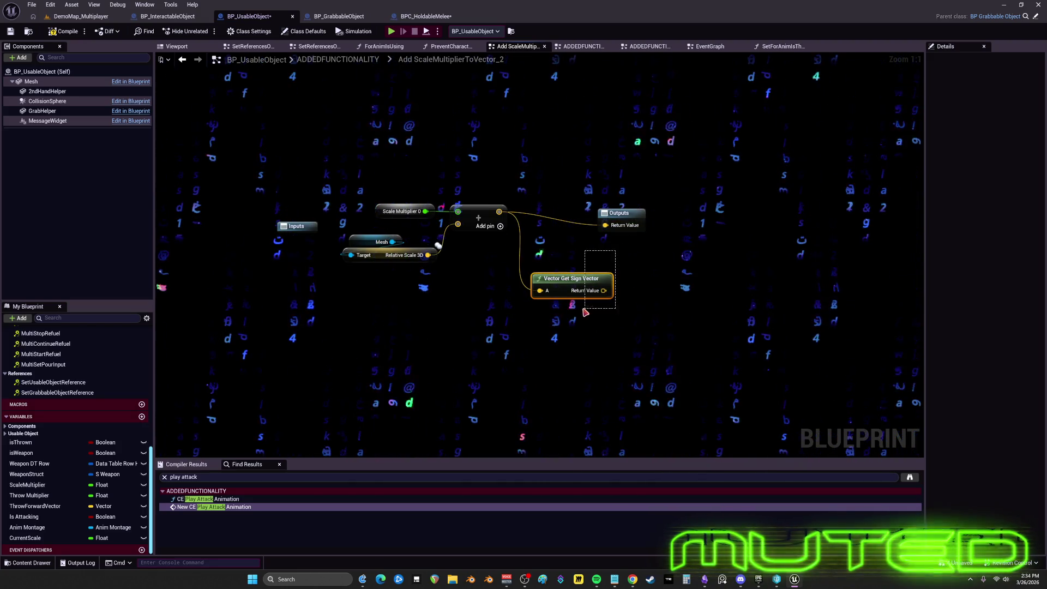
{"action": "left_click_drag", "start_coordinate": [624, 214], "coordinate": [634, 208]}
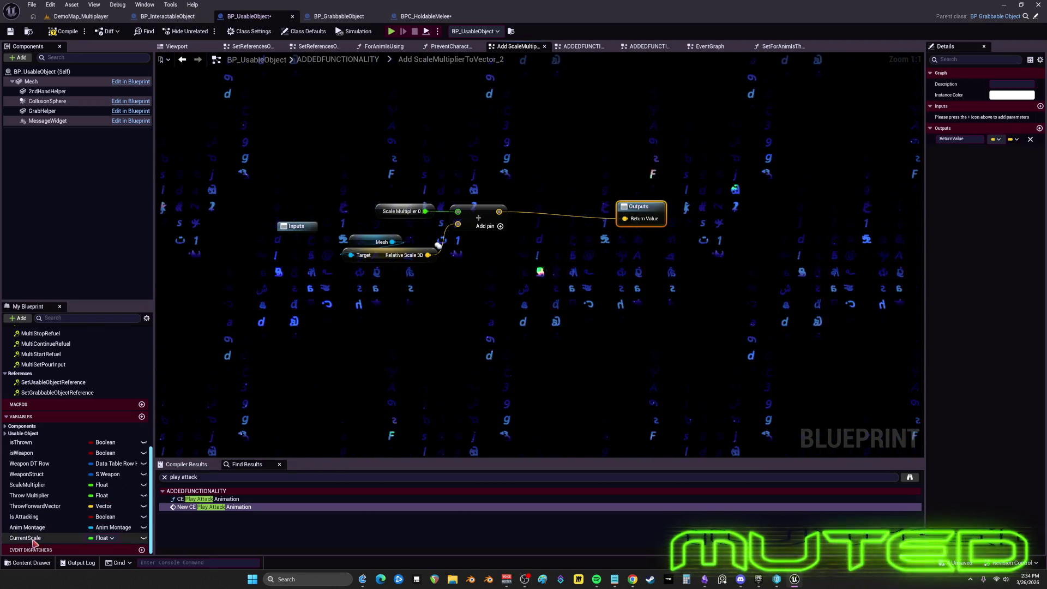
Step: Wire a Scale Multiplier getter into both the add node and the subtract node, then return to ADDEDFUNCTIONALITY
{"action": "left_click_drag", "start_coordinate": [27, 485], "coordinate": [446, 262]}
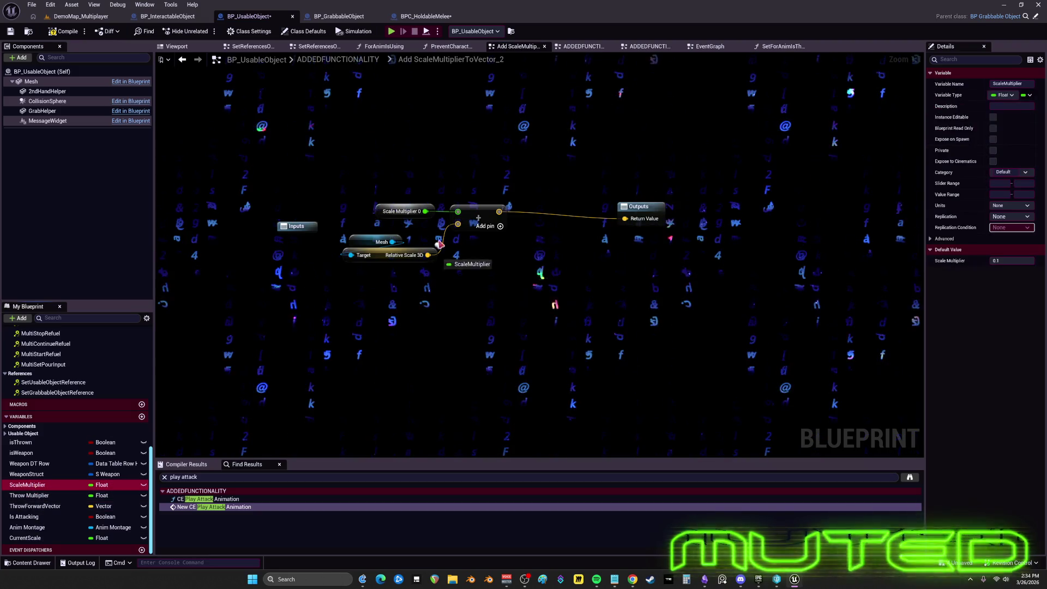
{"action": "left_click", "coordinate": [421, 190]}
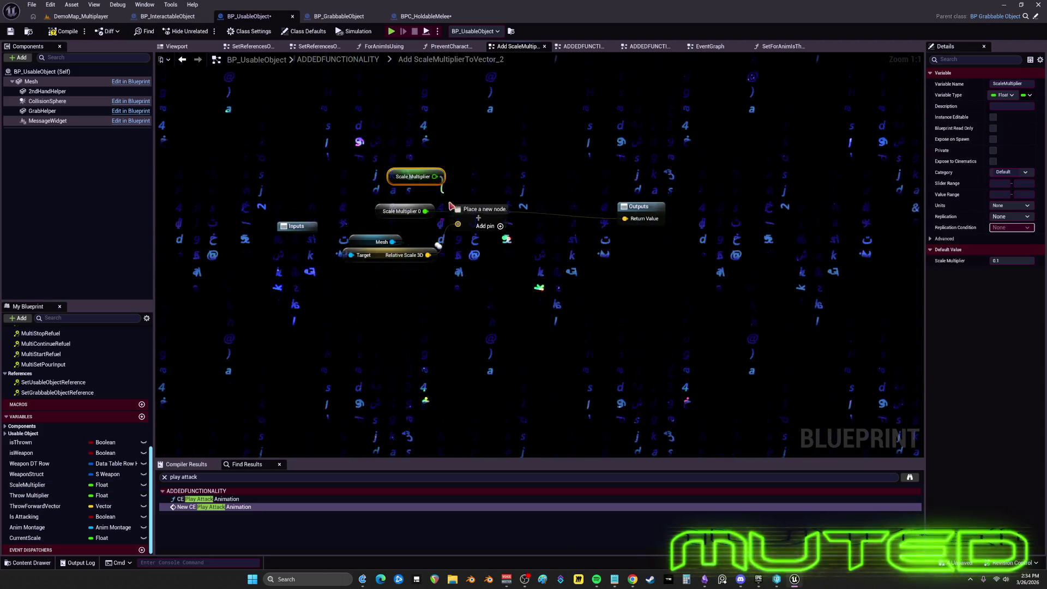
{"action": "left_click", "coordinate": [397, 221]}
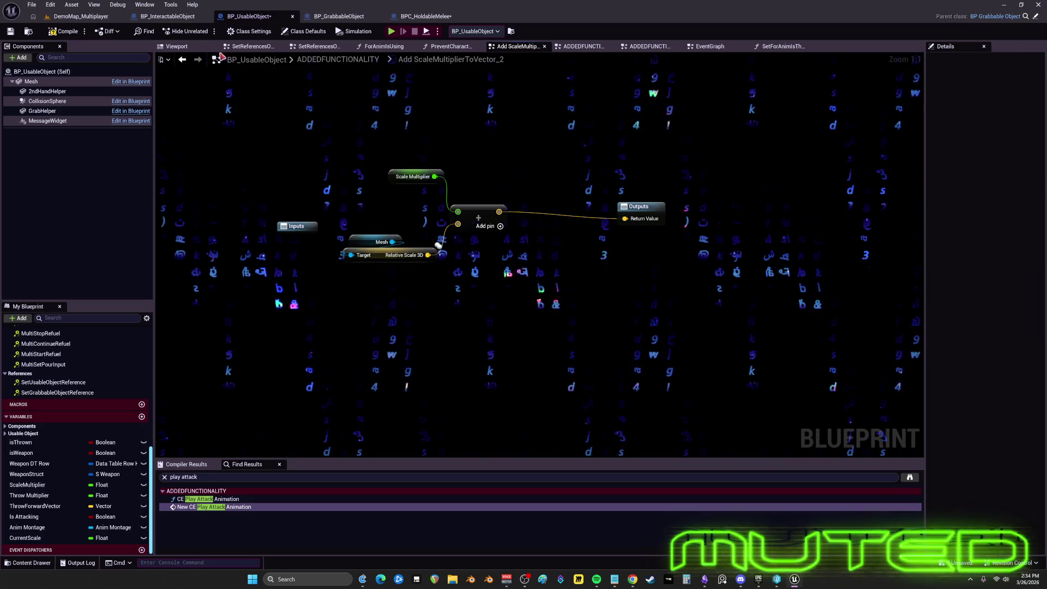
{"action": "left_click", "coordinate": [184, 65]}
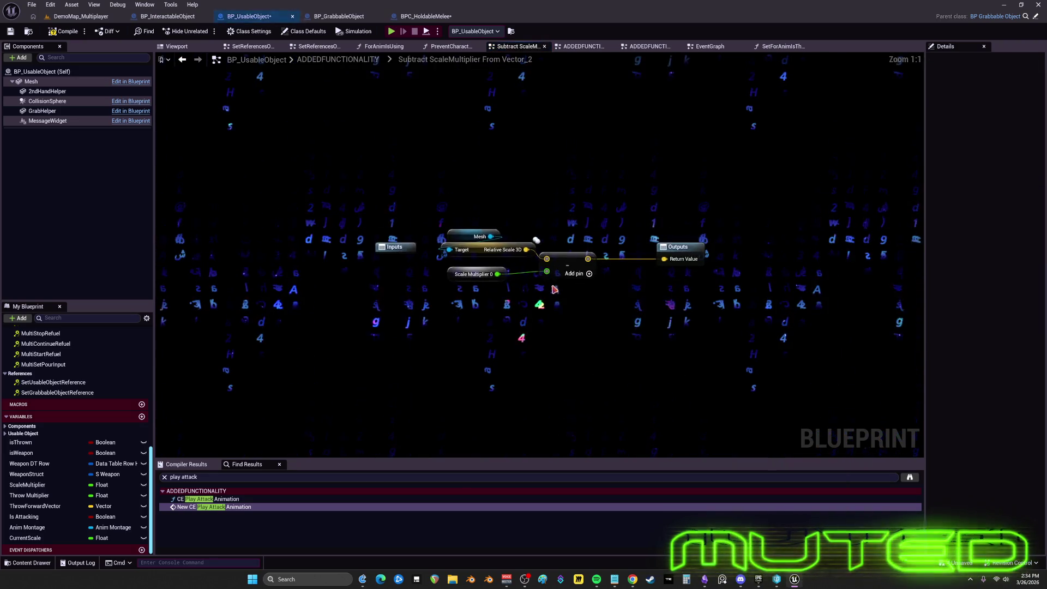
{"action": "mouse_move", "coordinate": [28, 485]}
{"action": "left_mouse_down"}
{"action": "mouse_move", "coordinate": [475, 344]}
{"action": "mouse_move", "coordinate": [495, 312]}
{"action": "left_mouse_up"}
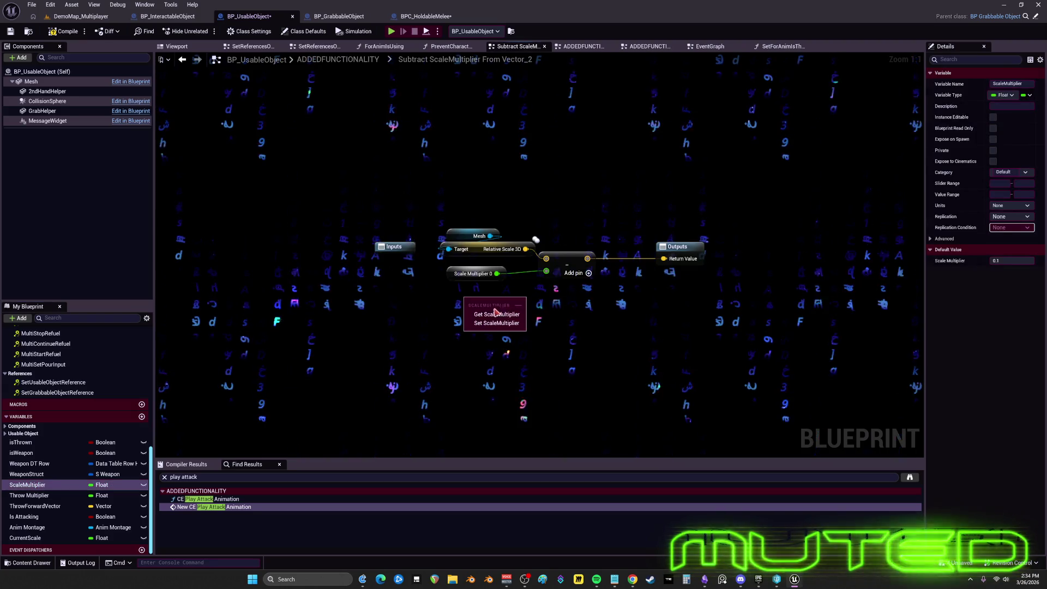
{"action": "left_click", "coordinate": [507, 315]}
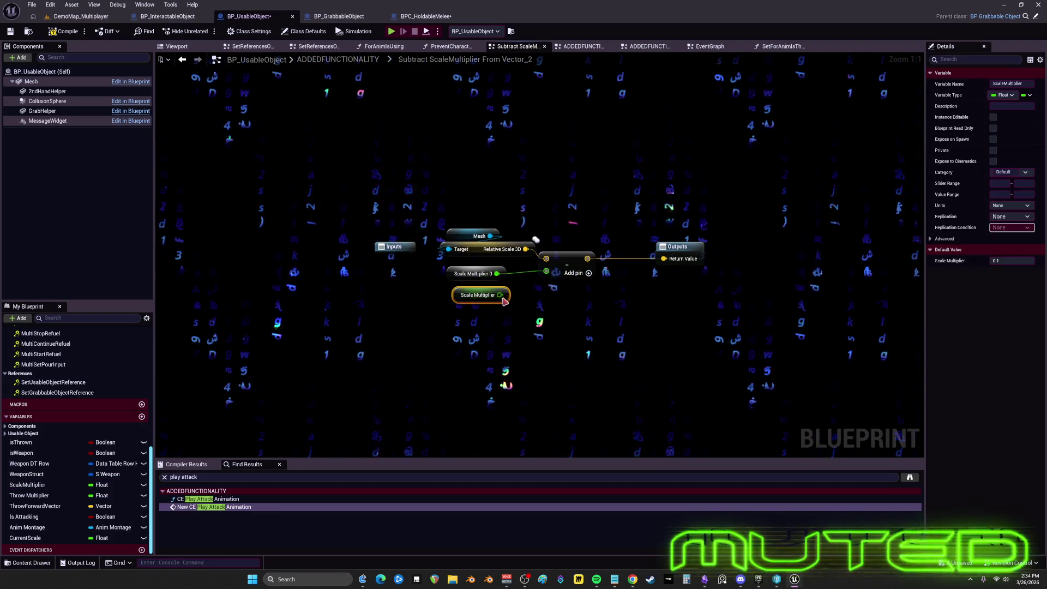
{"action": "left_click_drag", "start_coordinate": [542, 279], "coordinate": [545, 271]}
{"action": "left_click", "coordinate": [284, 185]}
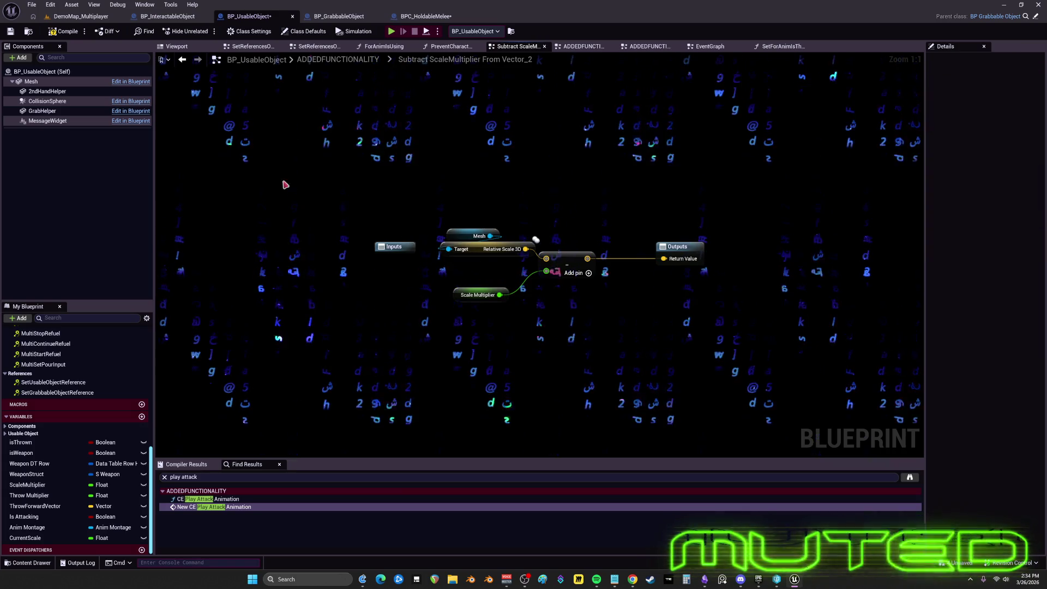
{"action": "left_click", "coordinate": [182, 59]}
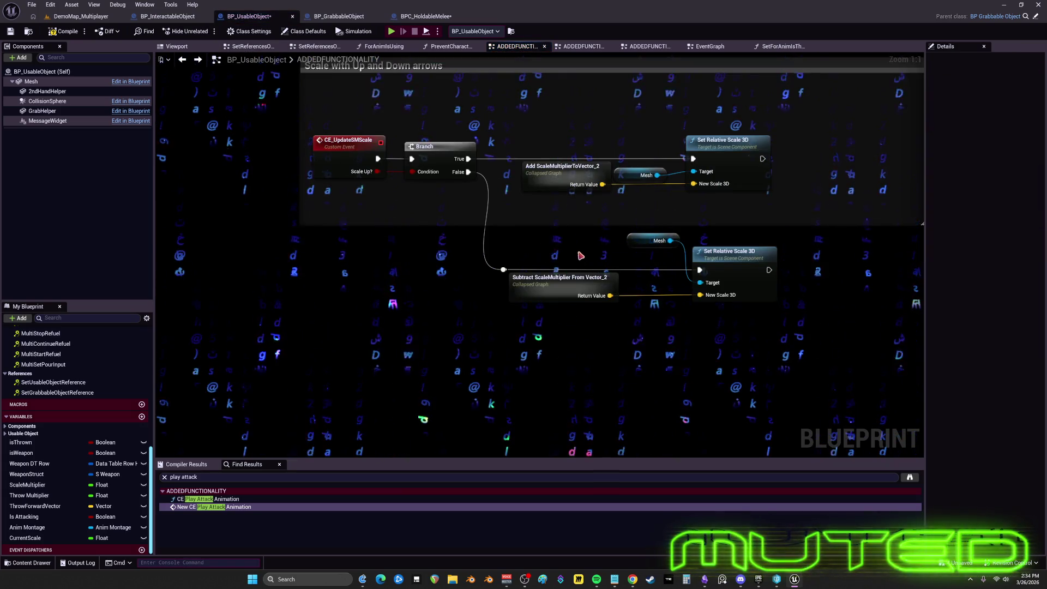
Step: Rename the collapsed nodes to Add ScaleMultiplierToVector and Subtract ScaleMultiplier From Vector, dropping _2
{"action": "left_click", "coordinate": [537, 176]}
{"action": "left_click", "coordinate": [573, 170]}
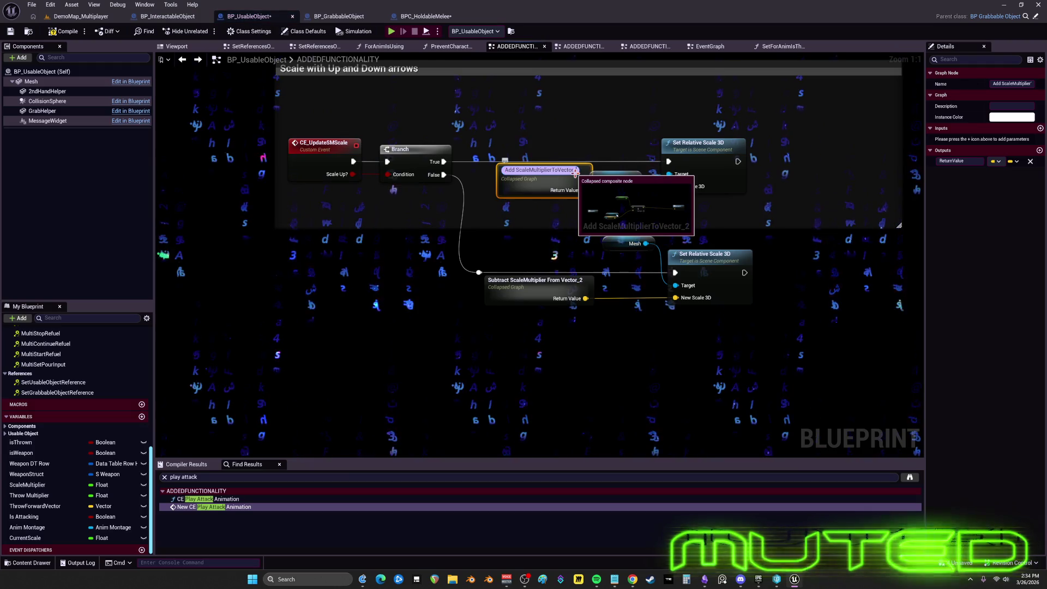
{"action": "left_click", "coordinate": [631, 341]}
{"action": "left_click", "coordinate": [532, 282]}
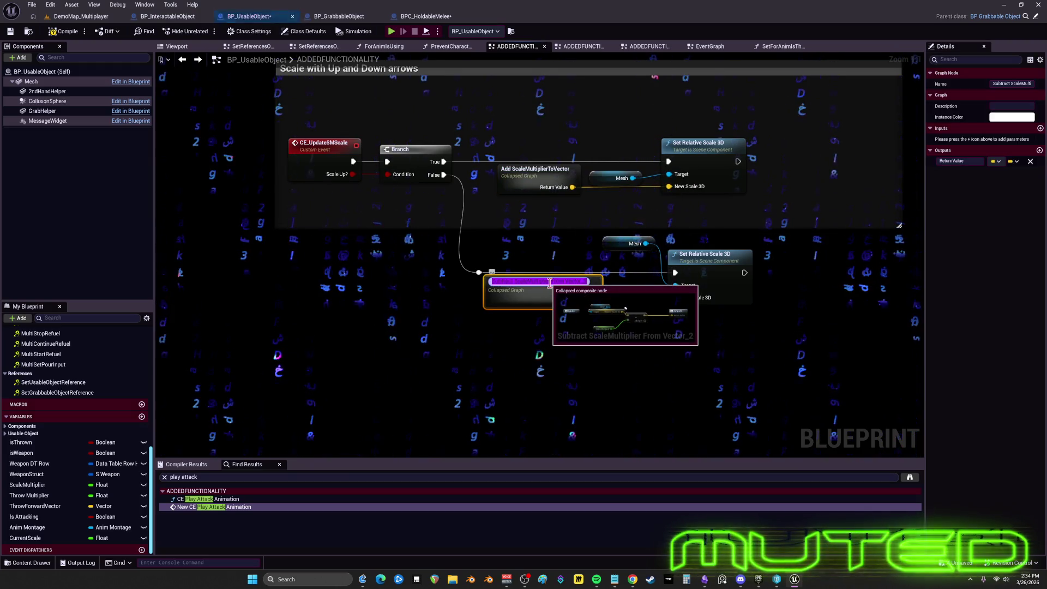
{"action": "key", "text": "End"}
{"action": "key", "text": "BackSpace"}
{"action": "key", "text": "BackSpace"}
{"action": "key", "text": "Return"}
{"action": "left_click", "coordinate": [568, 384]}
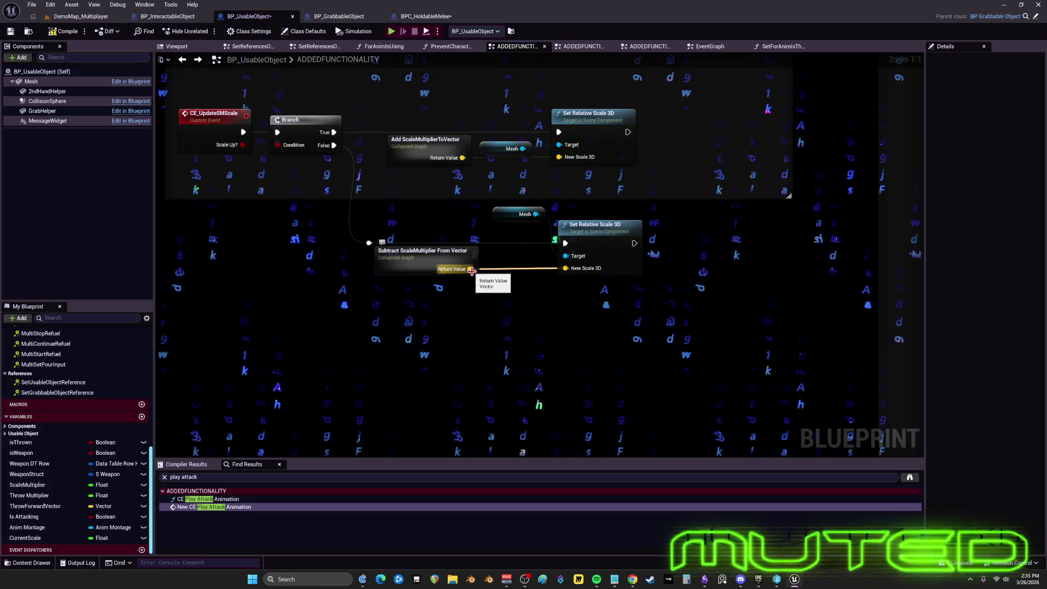
Step: Add a Clamp Vector Size node on the subtract result and place it near Set Relative Scale 3D
{"action": "mouse_move", "coordinate": [471, 270]}
{"action": "left_mouse_down"}
{"action": "mouse_move", "coordinate": [499, 326]}
{"action": "mouse_move", "coordinate": [509, 321]}
{"action": "left_mouse_up"}
{"action": "type", "text": "clamp v"}
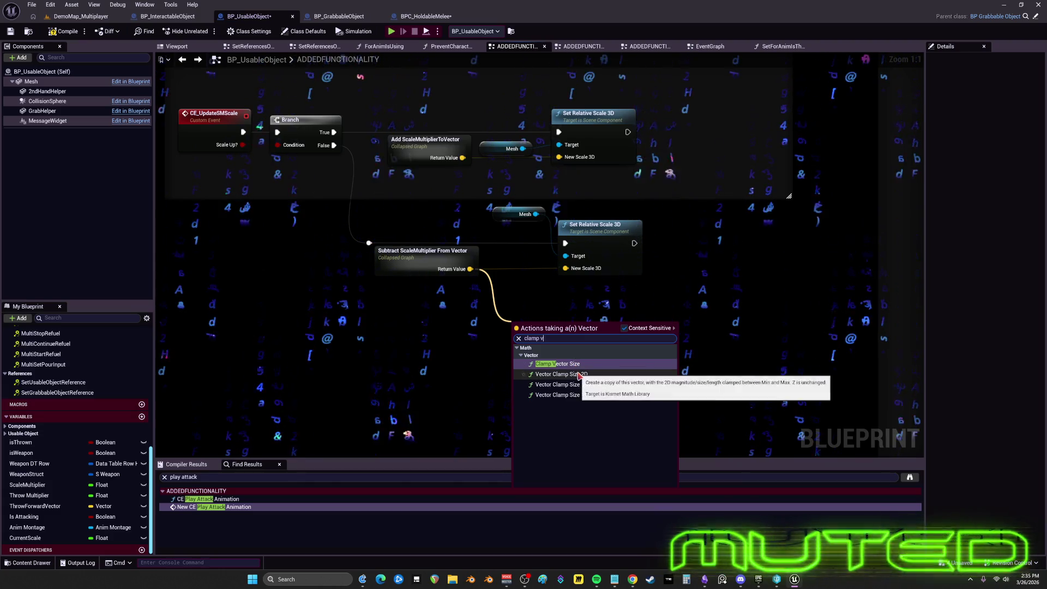
{"action": "left_click", "coordinate": [571, 364]}
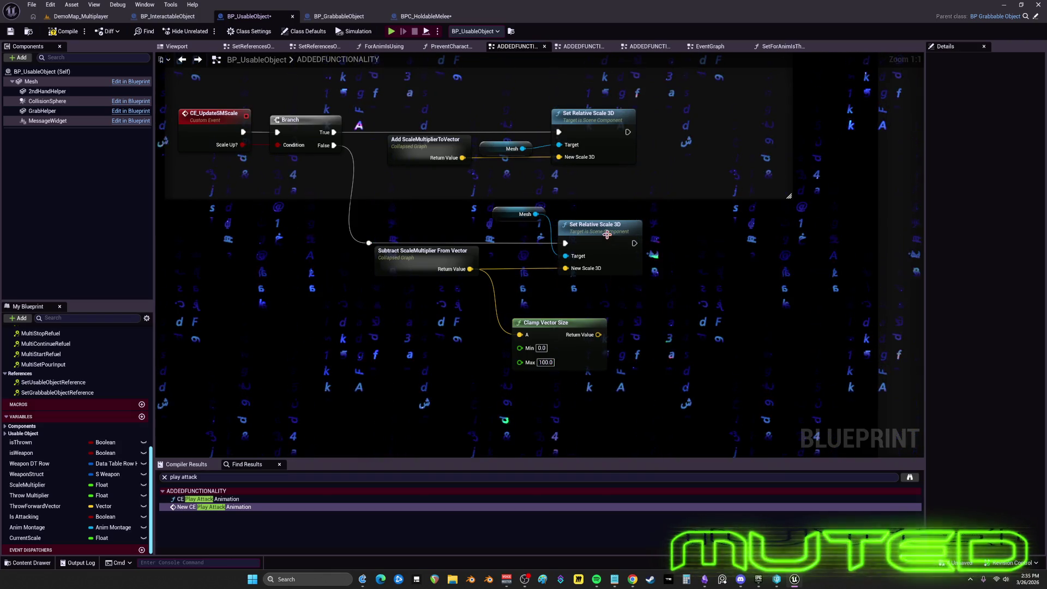
{"action": "left_click_drag", "start_coordinate": [585, 327], "coordinate": [565, 288]}
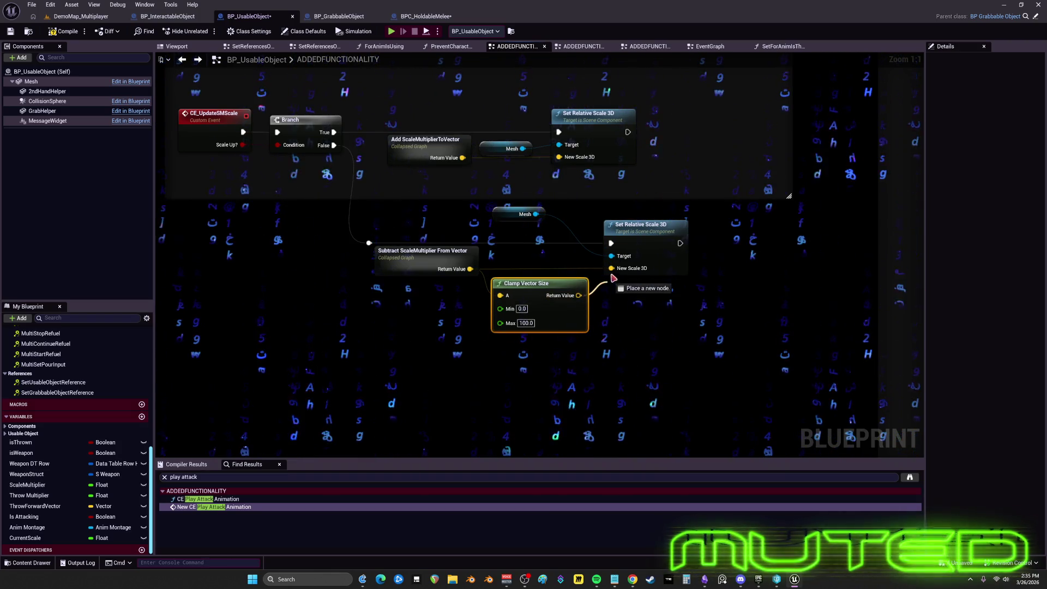
{"action": "left_click_drag", "start_coordinate": [598, 242], "coordinate": [602, 346]}
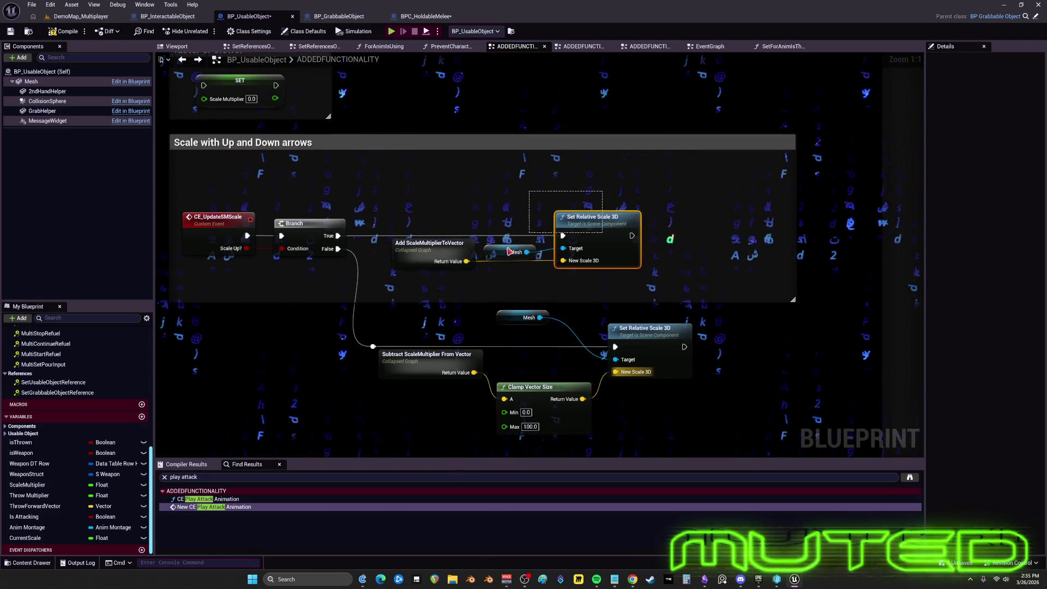
{"action": "key", "text": "Escape"}
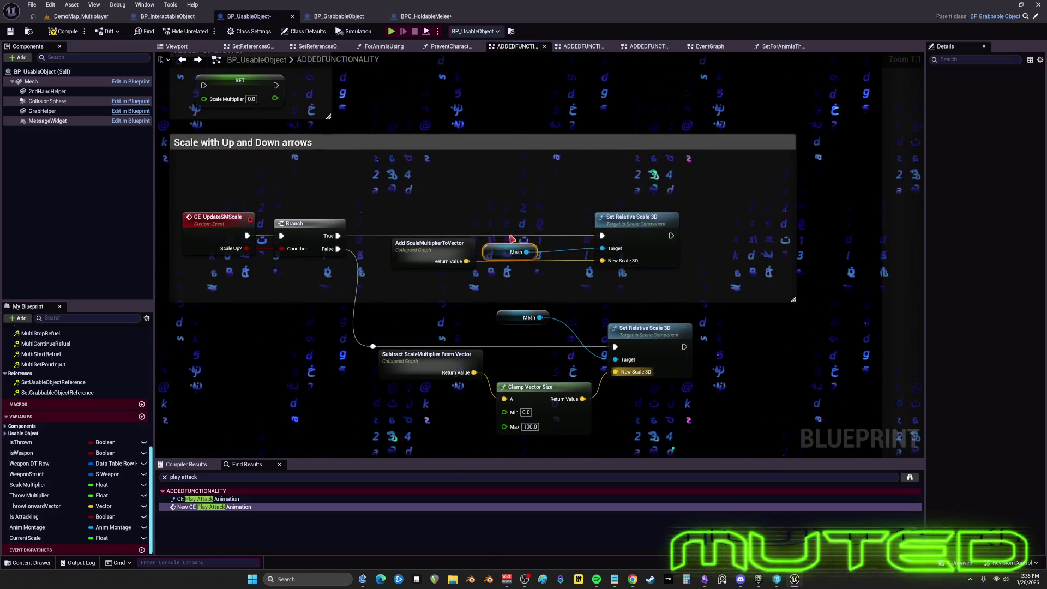
{"action": "left_click_drag", "start_coordinate": [511, 239], "coordinate": [525, 205]}
{"action": "left_click_drag", "start_coordinate": [552, 309], "coordinate": [539, 280]}
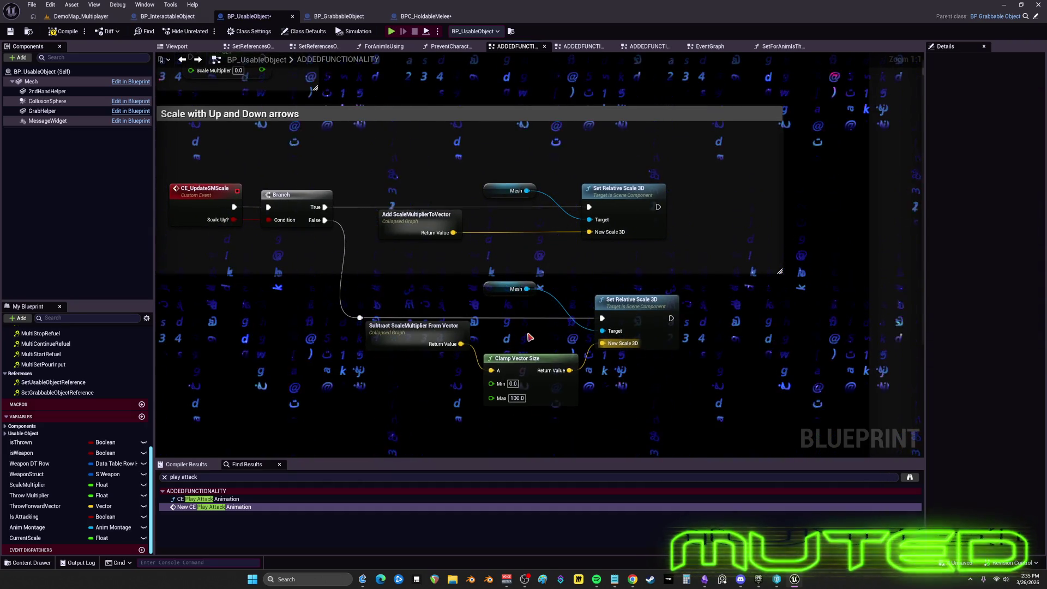
Step: Paste a second Clamp Vector Size into the upper branch, wiring Add ScaleMultiplierToVector through it to New Scale 3D
{"action": "key", "text": "ctrl+v"}
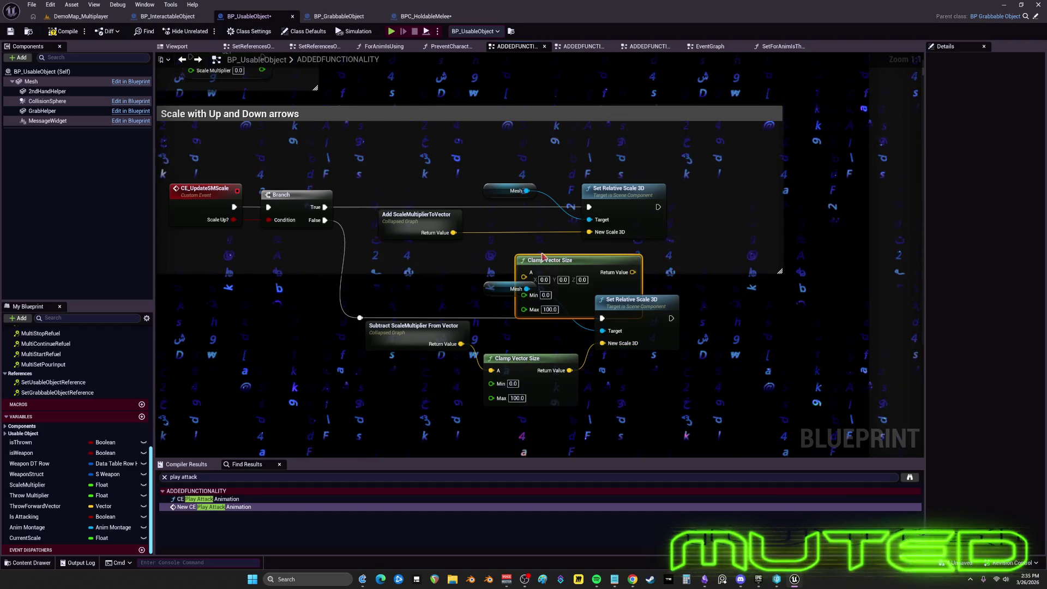
{"action": "left_click_drag", "start_coordinate": [521, 258], "coordinate": [484, 249]}
{"action": "mouse_move", "coordinate": [621, 188]}
{"action": "left_mouse_down"}
{"action": "mouse_move", "coordinate": [620, 179]}
{"action": "mouse_move", "coordinate": [667, 161]}
{"action": "left_mouse_up"}
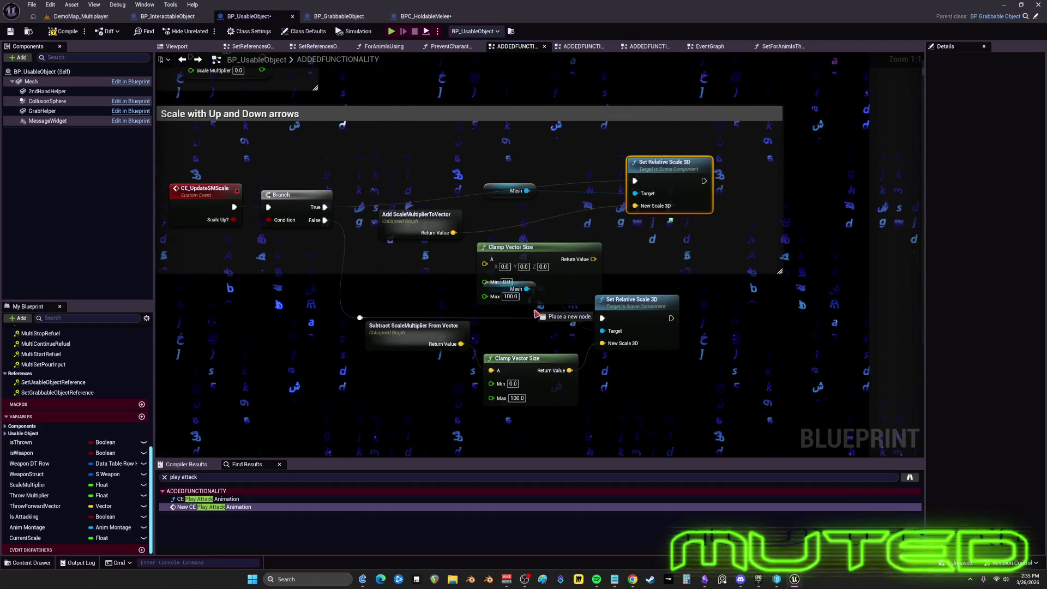
{"action": "mouse_move", "coordinate": [536, 313]}
{"action": "left_mouse_down"}
{"action": "mouse_move", "coordinate": [529, 305]}
{"action": "mouse_move", "coordinate": [603, 330]}
{"action": "left_mouse_up"}
{"action": "left_click", "coordinate": [529, 252]}
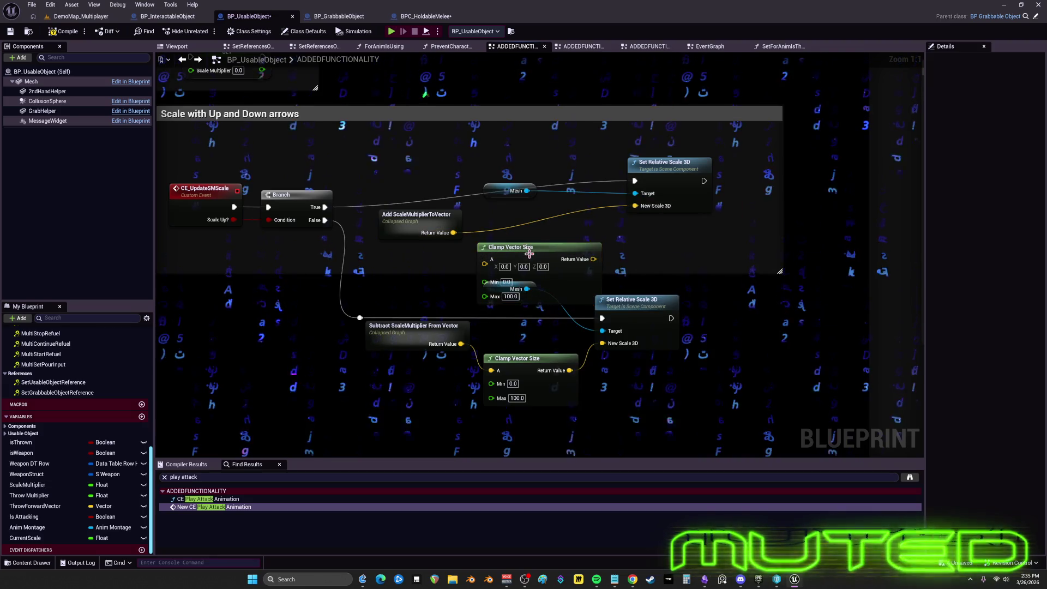
{"action": "left_click_drag", "start_coordinate": [529, 253], "coordinate": [542, 208]}
{"action": "left_click_drag", "start_coordinate": [516, 288], "coordinate": [516, 341]}
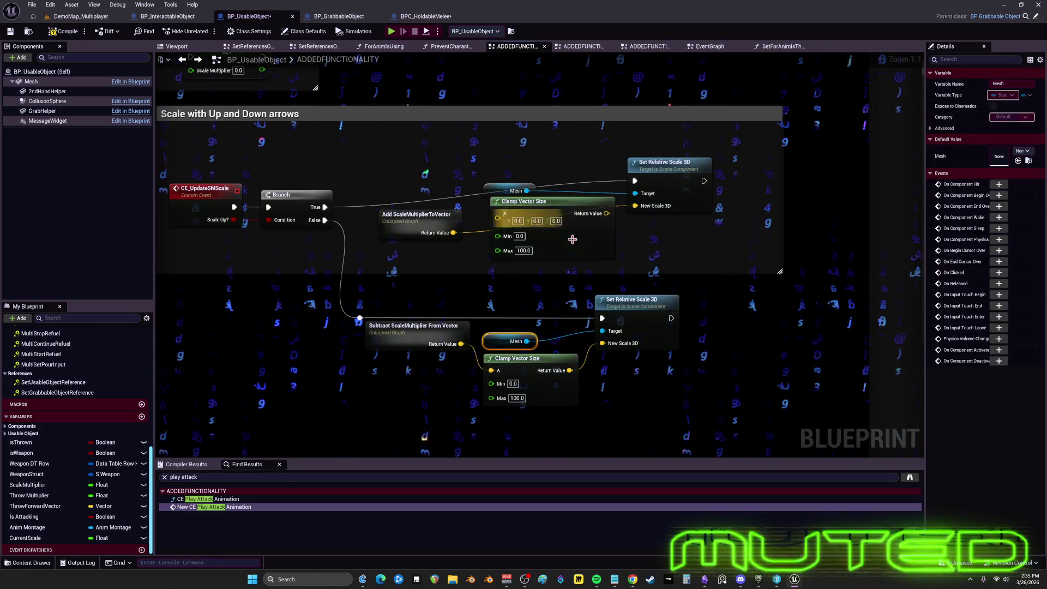
{"action": "mouse_move", "coordinate": [572, 239]}
{"action": "left_mouse_down"}
{"action": "mouse_move", "coordinate": [559, 272]}
{"action": "mouse_move", "coordinate": [634, 206]}
{"action": "left_mouse_up"}
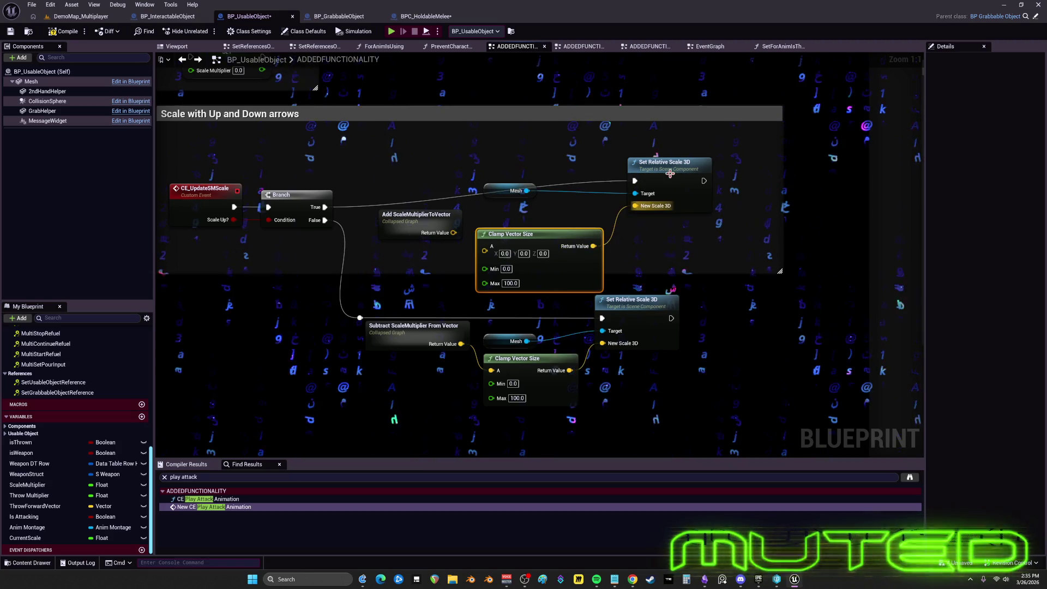
{"action": "left_click_drag", "start_coordinate": [670, 174], "coordinate": [663, 199]}
{"action": "left_click_drag", "start_coordinate": [453, 232], "coordinate": [484, 252]}
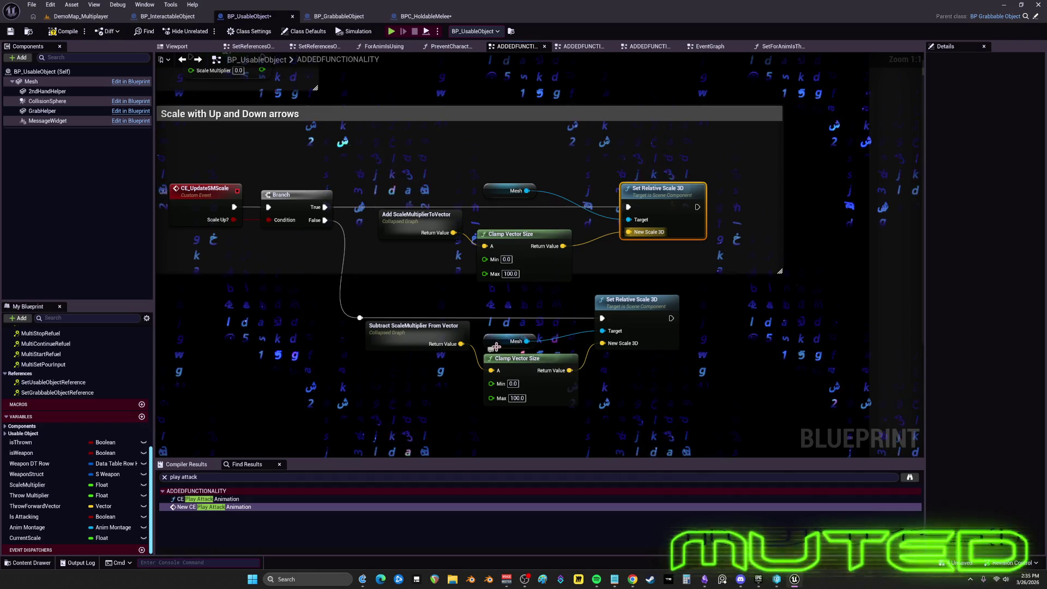
{"action": "left_click_drag", "start_coordinate": [512, 342], "coordinate": [518, 352]}
{"action": "left_click_drag", "start_coordinate": [515, 190], "coordinate": [515, 217]}
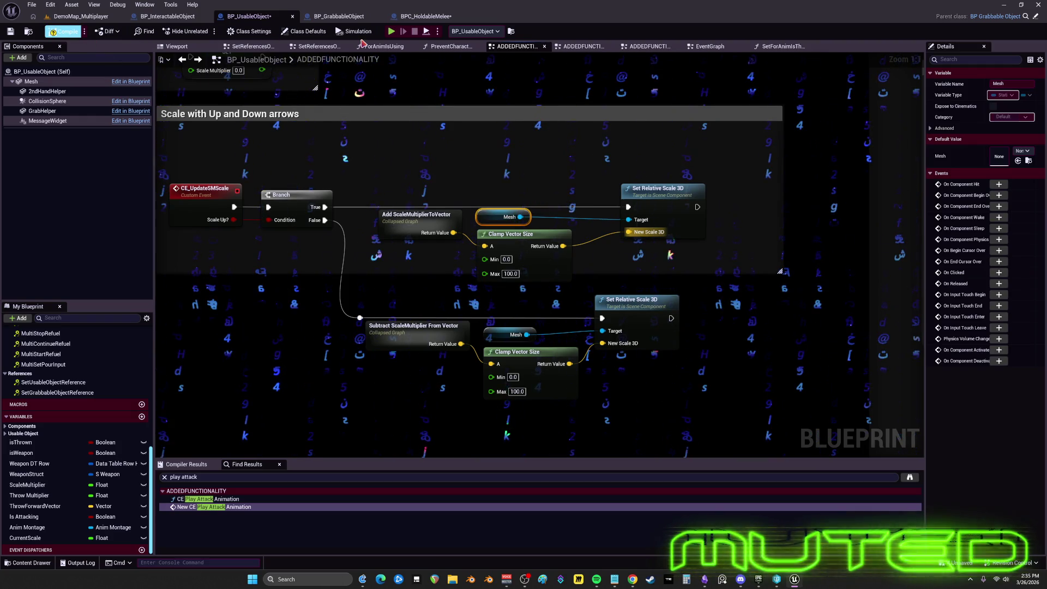
Step: Play the level, run to the coin, grab it with E and scale it up, then return to the editor
{"action": "key", "text": "alt+p"}
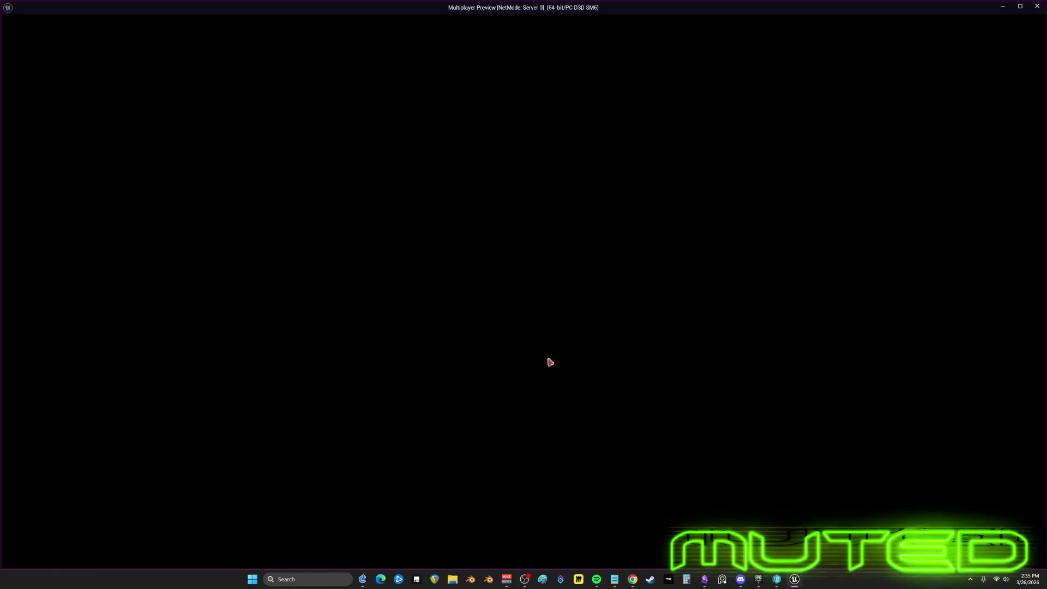
{"action": "key", "text": "w"}
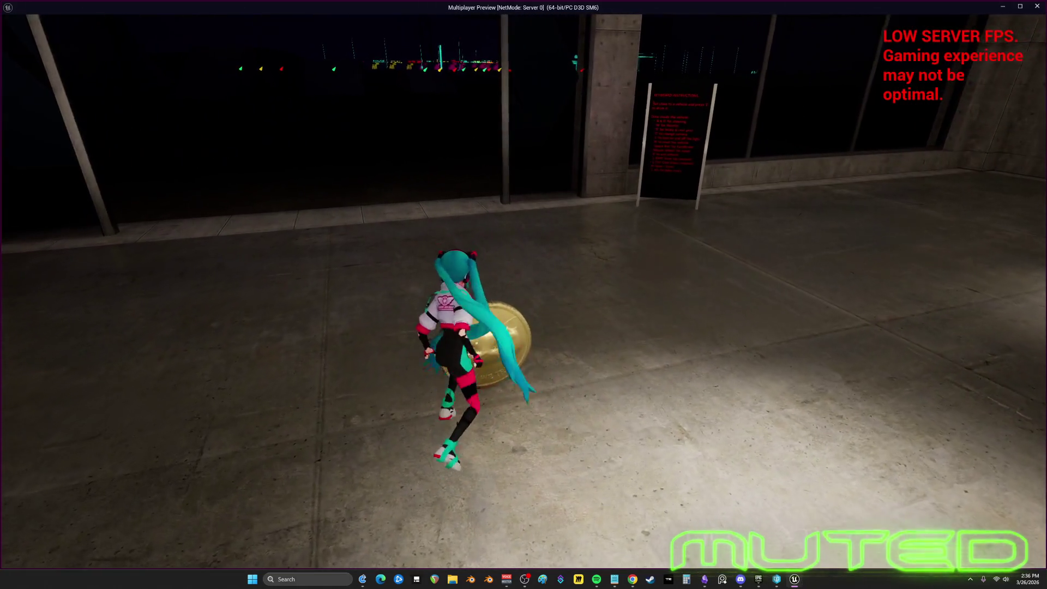
{"action": "key", "text": "e"}
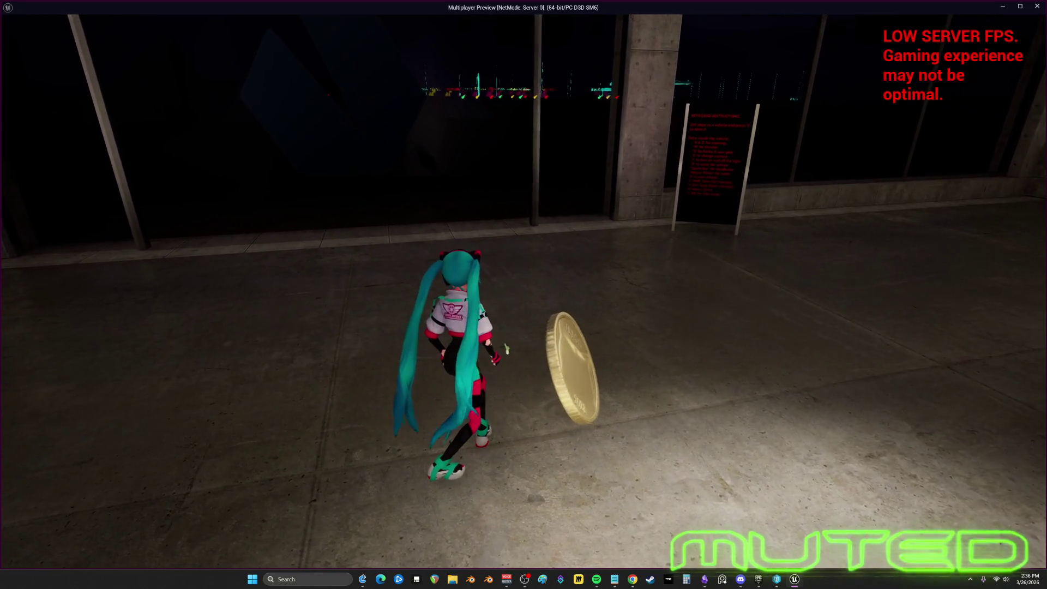
{"action": "mouse_move", "coordinate": [523, 294]}
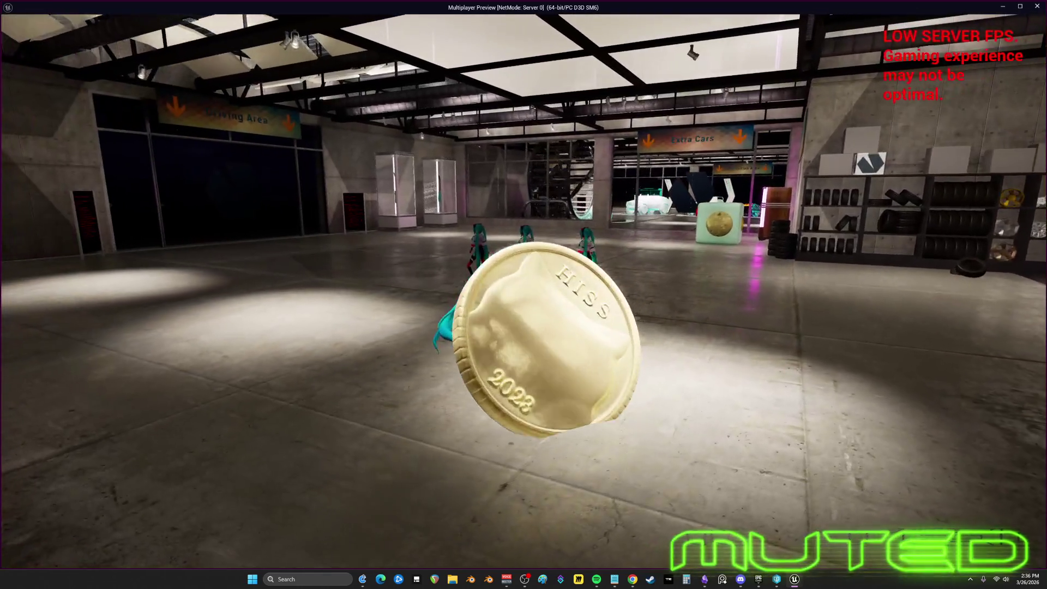
{"action": "key", "text": "alt+Tab"}
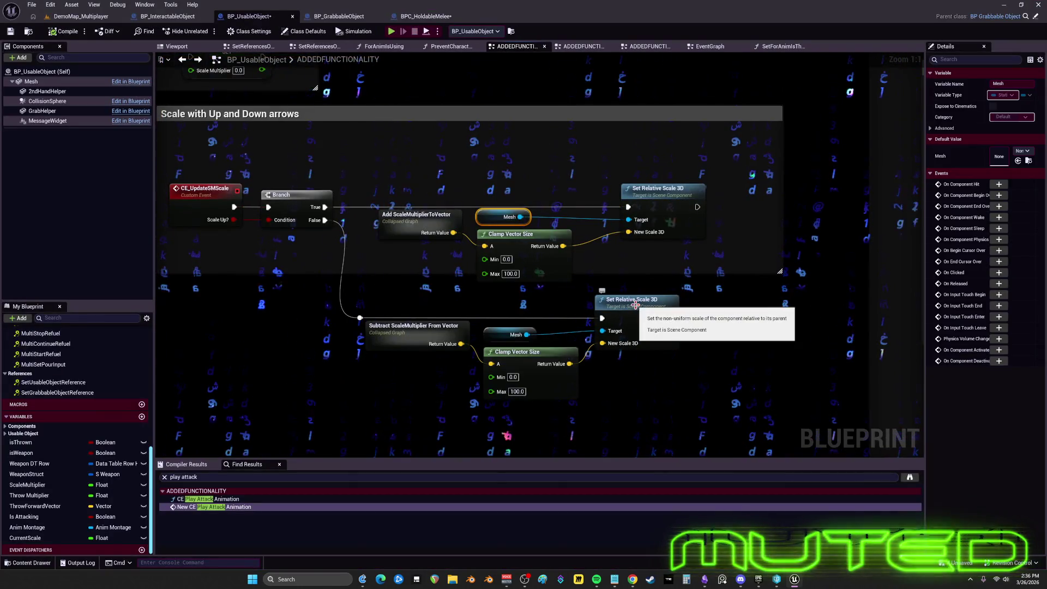
Step: Replace the upper Clamp Vector Size with a Vector Get Sign Vector on the add result, splitting its output into X, Y, Z
{"action": "left_click", "coordinate": [576, 254]}
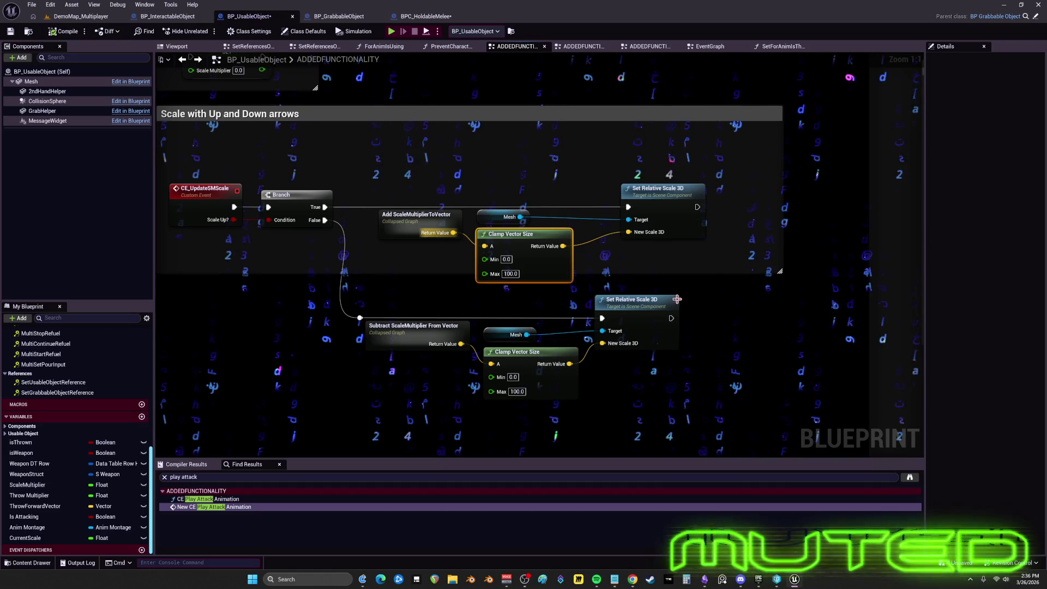
{"action": "left_click", "coordinate": [463, 249]}
{"action": "mouse_move", "coordinate": [453, 233]}
{"action": "left_mouse_down"}
{"action": "mouse_move", "coordinate": [479, 188]}
{"action": "mouse_move", "coordinate": [510, 172]}
{"action": "left_mouse_up"}
{"action": "type", "text": "sign"}
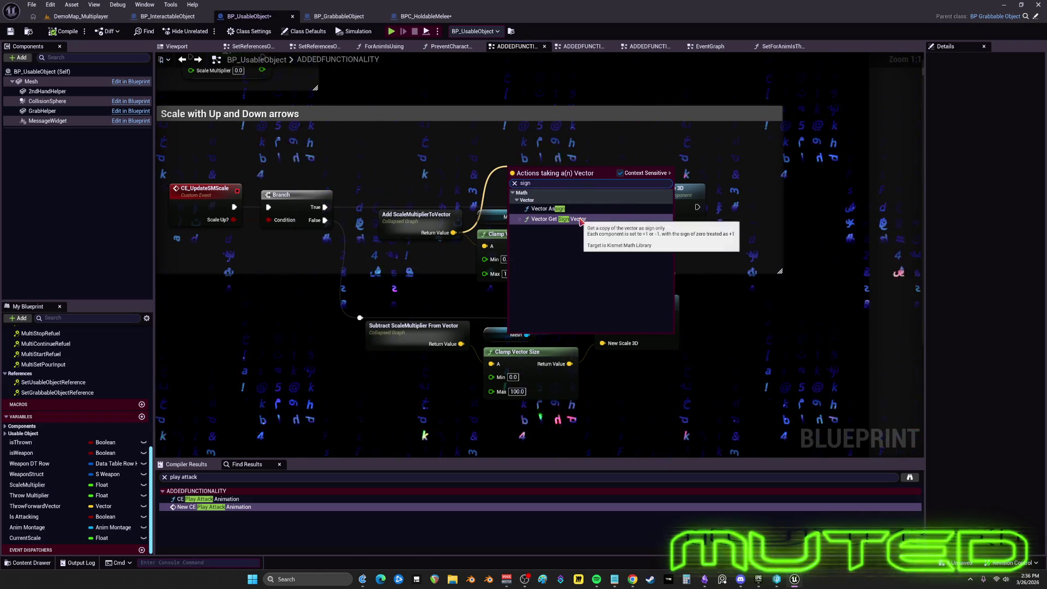
{"action": "left_click", "coordinate": [584, 219]}
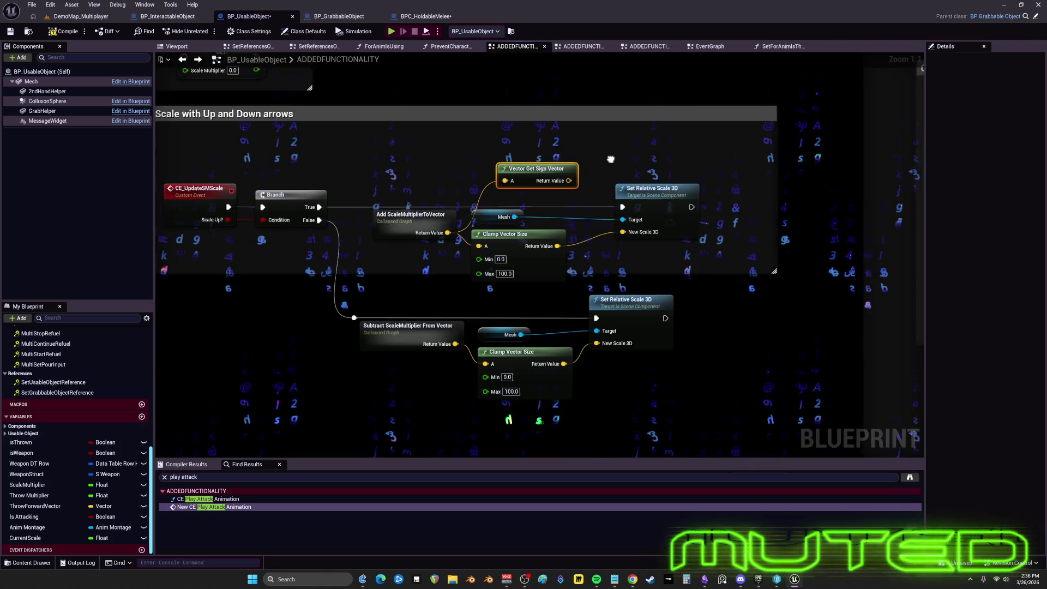
{"action": "left_click", "coordinate": [479, 239]}
{"action": "key", "text": "Delete"}
{"action": "mouse_move", "coordinate": [518, 177]}
{"action": "left_mouse_down"}
{"action": "mouse_move", "coordinate": [499, 222]}
{"action": "mouse_move", "coordinate": [512, 271]}
{"action": "mouse_move", "coordinate": [513, 257]}
{"action": "left_mouse_up"}
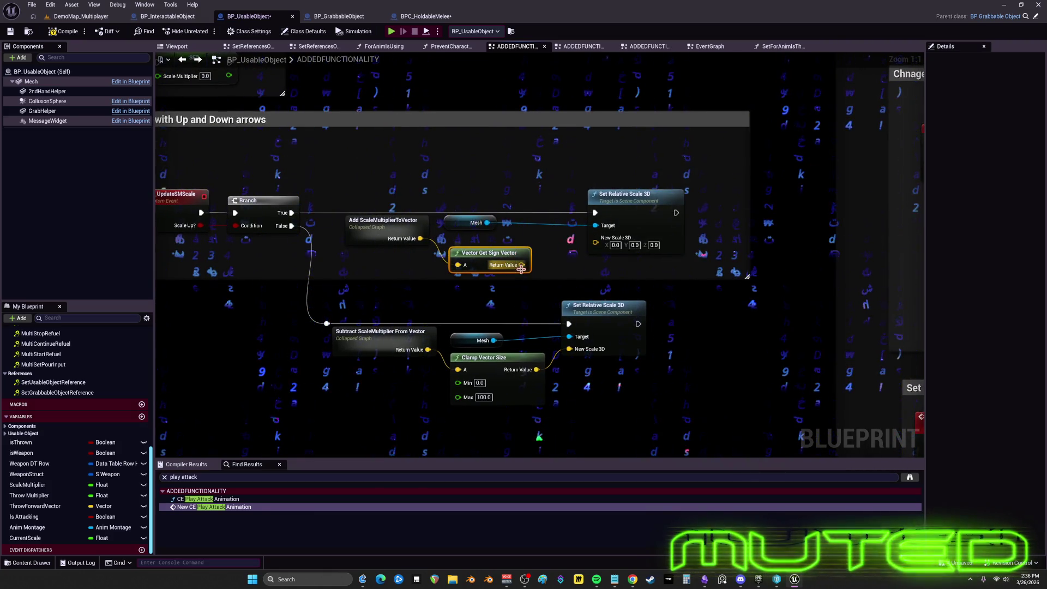
{"action": "right_click", "coordinate": [523, 265]}
{"action": "left_click", "coordinate": [554, 300]}
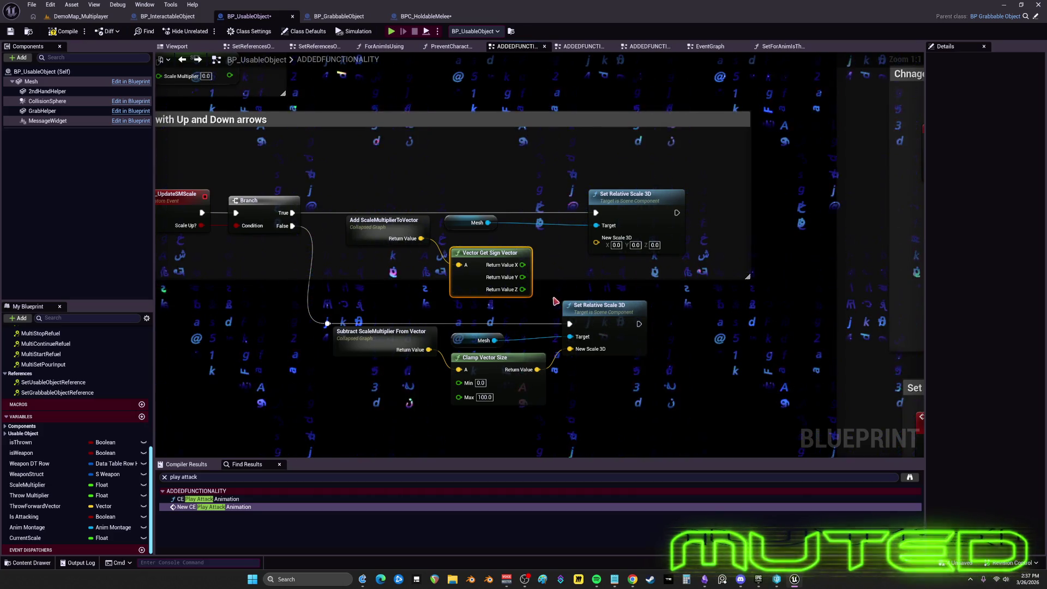
Step: Delete the Vector Get Sign Vector node and try a Greater comparison node off the add result
{"action": "key", "text": "Delete"}
{"action": "mouse_move", "coordinate": [426, 240]}
{"action": "left_mouse_down"}
{"action": "mouse_move", "coordinate": [478, 269]}
{"action": "mouse_move", "coordinate": [469, 267]}
{"action": "left_mouse_up"}
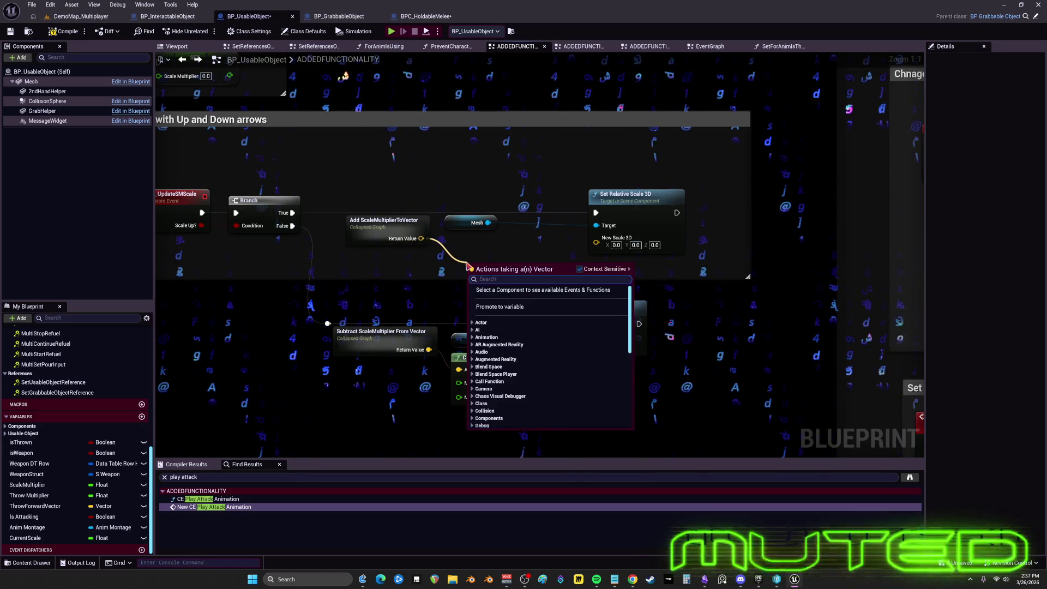
{"action": "type", "text": "greater"}
{"action": "left_click", "coordinate": [527, 330]}
{"action": "type", "text": "100"}
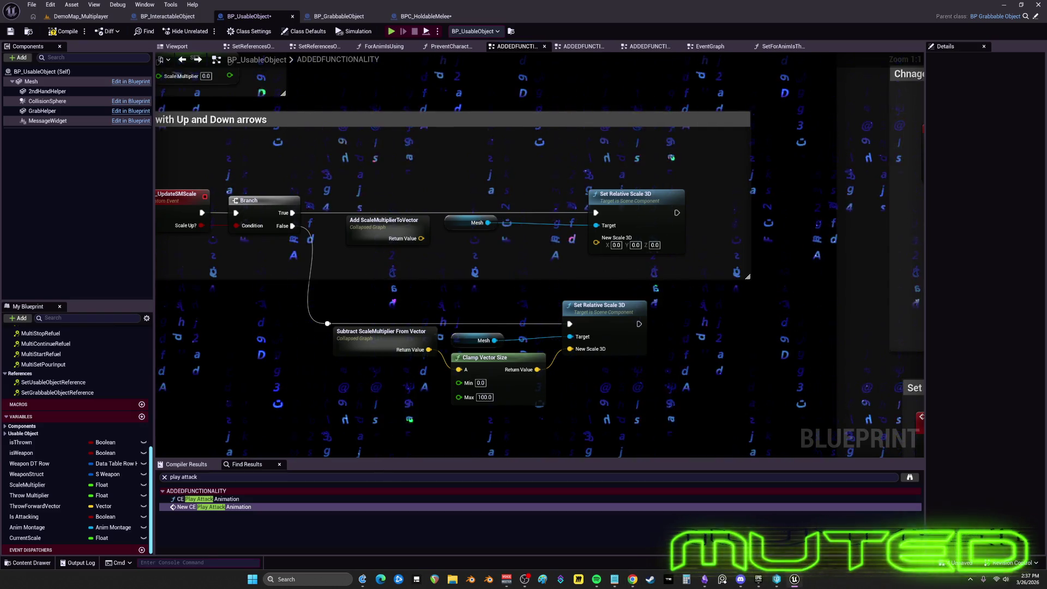
Step: Shift both Set Relative Scale 3D nodes right, each with its Mesh getter placed directly above it
{"action": "left_click_drag", "start_coordinate": [608, 389], "coordinate": [604, 321]}
{"action": "left_click_drag", "start_coordinate": [474, 252], "coordinate": [474, 252]}
{"action": "mouse_move", "coordinate": [524, 326]}
{"action": "left_mouse_down"}
{"action": "mouse_move", "coordinate": [552, 330]}
{"action": "mouse_move", "coordinate": [520, 381]}
{"action": "left_mouse_up"}
{"action": "left_click", "coordinate": [620, 333]}
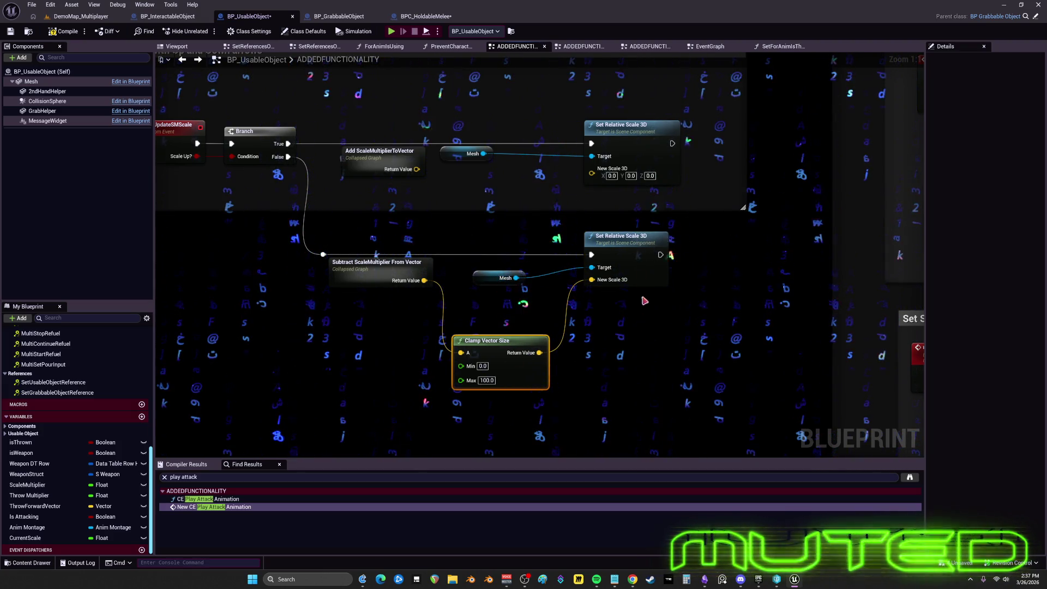
{"action": "left_click_drag", "start_coordinate": [633, 156], "coordinate": [731, 156]}
{"action": "left_click_drag", "start_coordinate": [494, 285], "coordinate": [703, 306]}
{"action": "left_click_drag", "start_coordinate": [467, 154], "coordinate": [704, 112]}
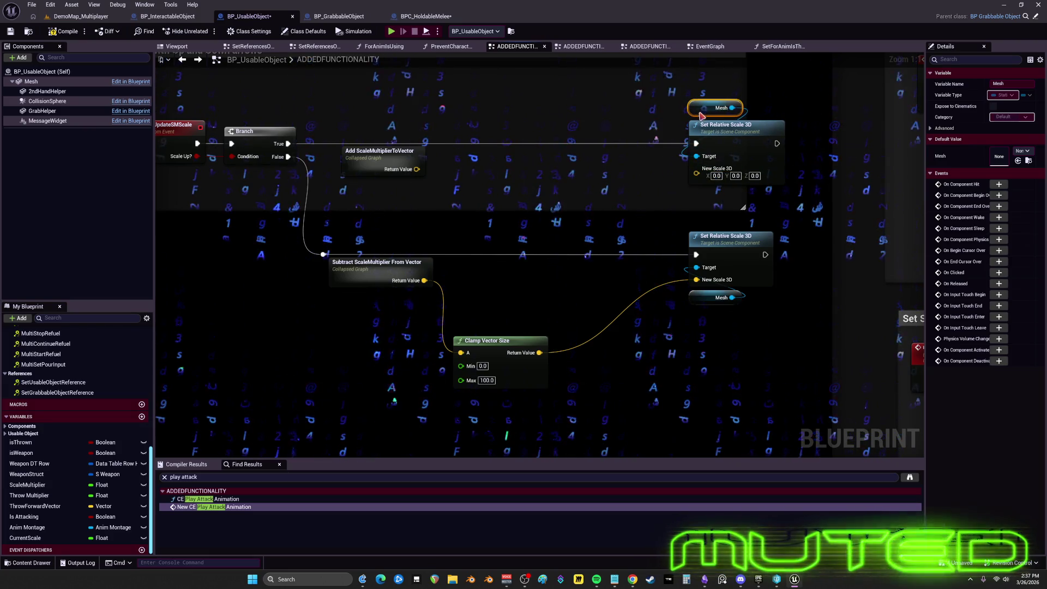
{"action": "left_click_drag", "start_coordinate": [702, 301], "coordinate": [702, 222]}
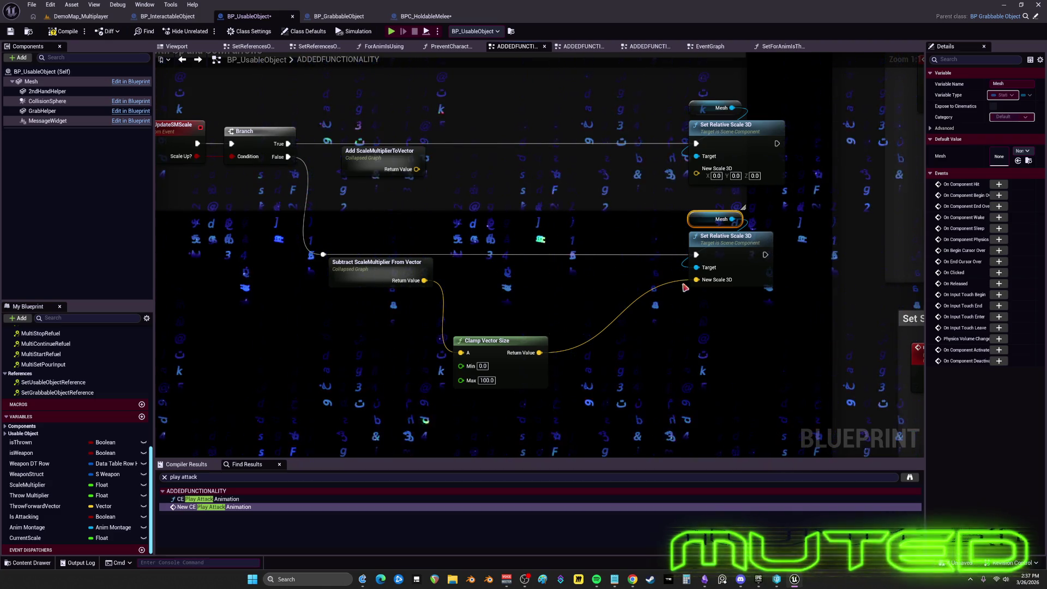
{"action": "double_click", "coordinate": [383, 163]}
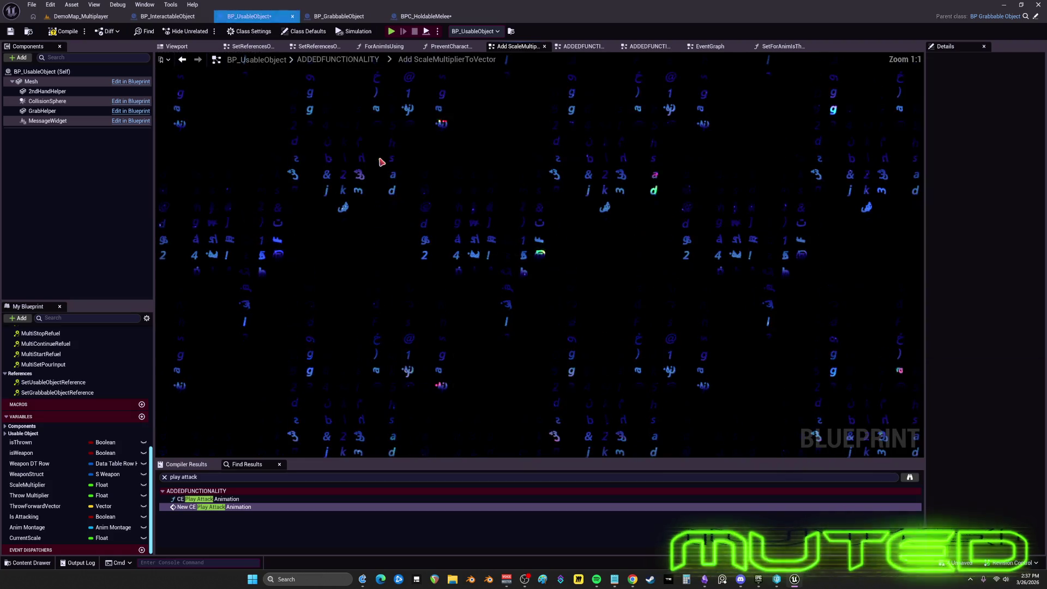
{"action": "left_click", "coordinate": [457, 232]}
{"action": "left_click_drag", "start_coordinate": [449, 234], "coordinate": [417, 253]}
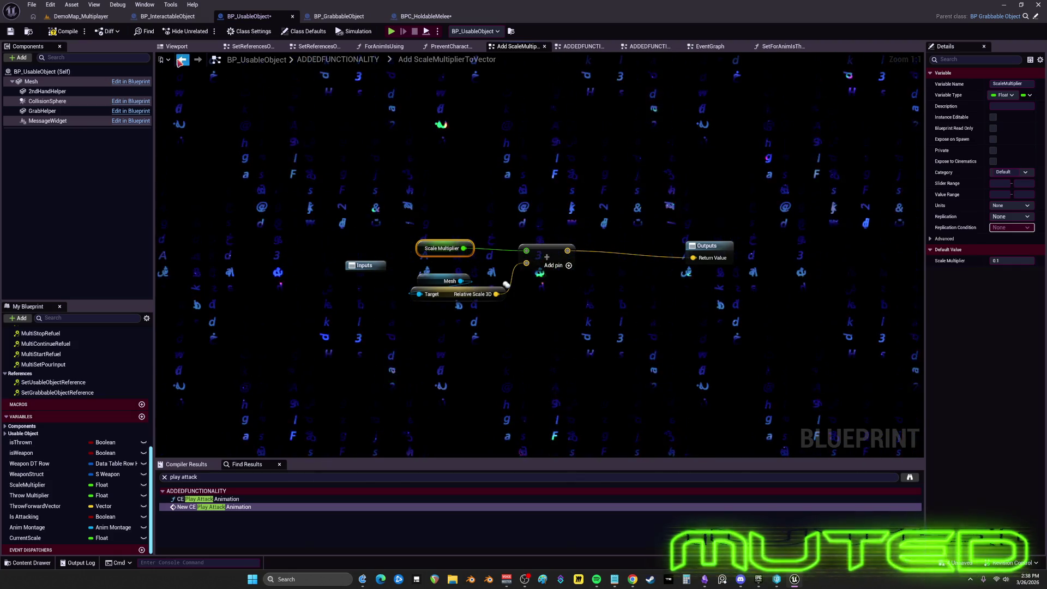
{"action": "left_click", "coordinate": [182, 60]}
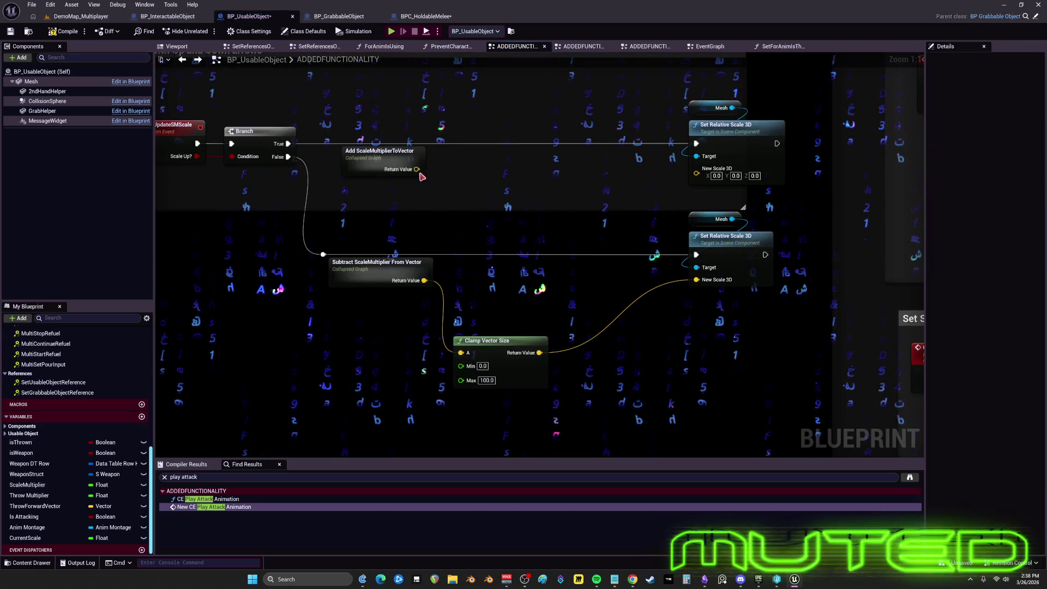
{"action": "left_click_drag", "start_coordinate": [417, 169], "coordinate": [486, 180]}
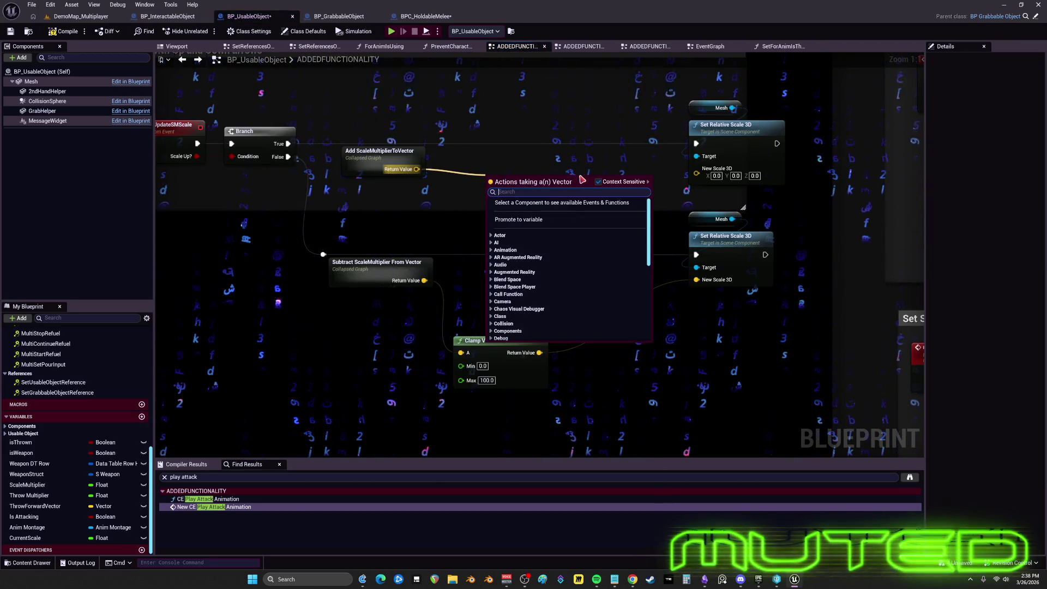
{"action": "type", "text": "scale"}
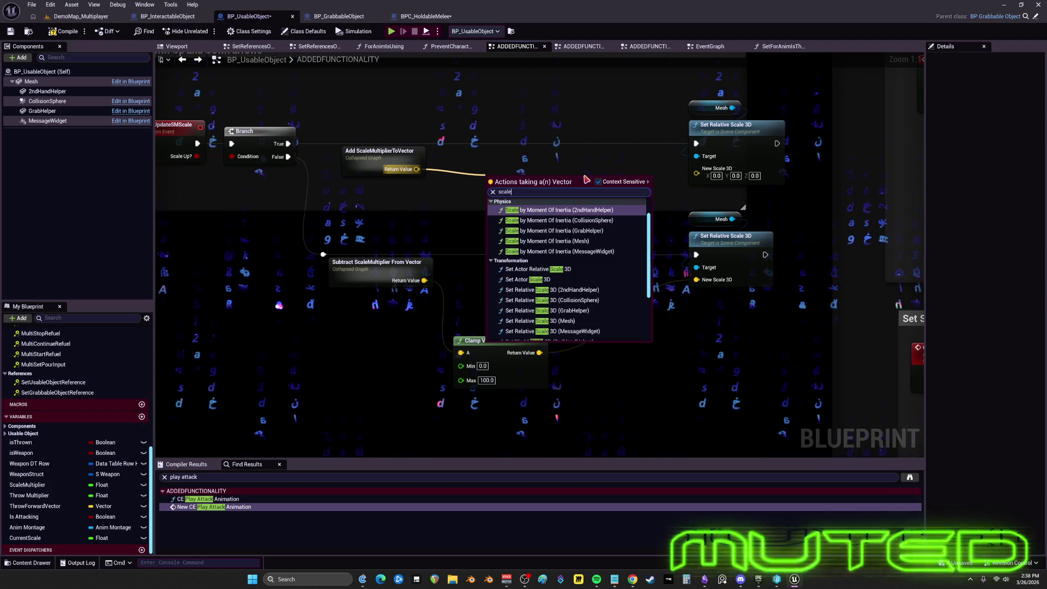
{"action": "scroll", "coordinate": [620, 279], "scroll_direction": "down", "scroll_amount": 2}
{"action": "key", "text": "BackSpace"}
{"action": "key", "text": "BackSpace"}
{"action": "key", "text": "BackSpace"}
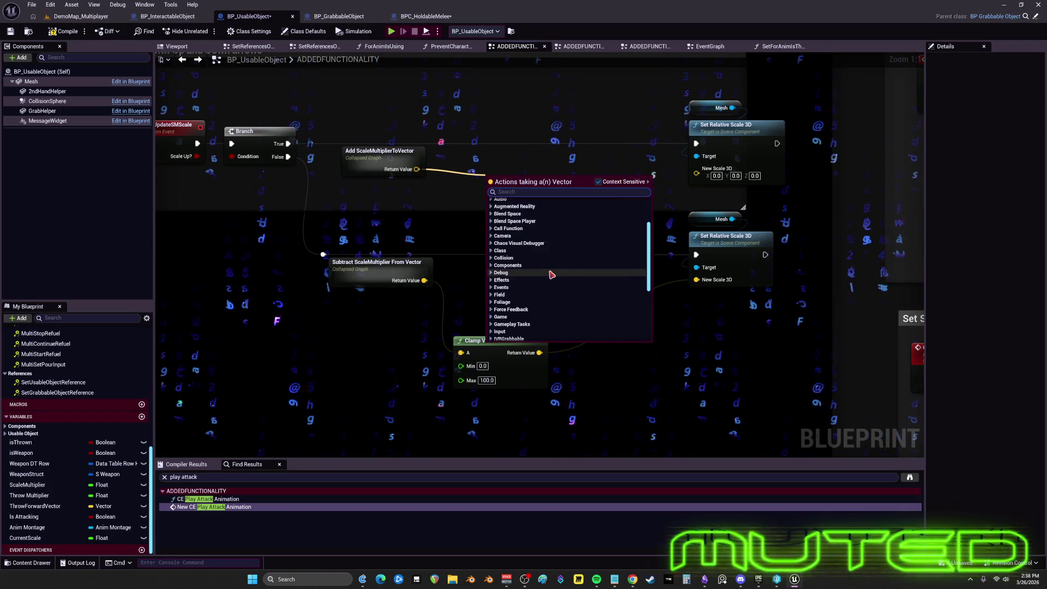
{"action": "scroll", "coordinate": [513, 281], "scroll_direction": "down", "scroll_amount": 2}
{"action": "scroll", "coordinate": [485, 269], "scroll_direction": "down", "scroll_amount": 3}
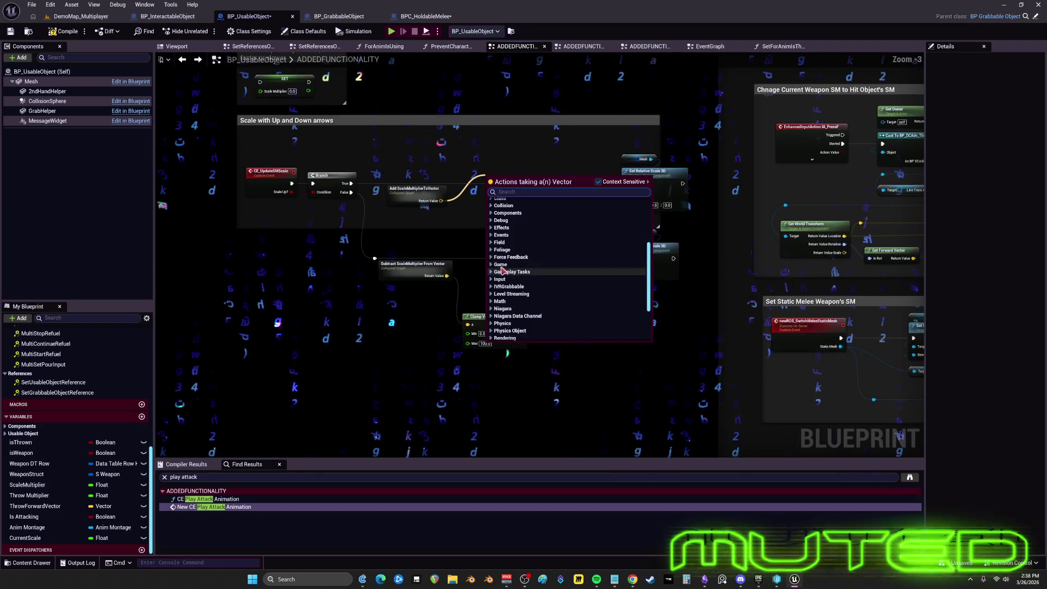
{"action": "scroll", "coordinate": [494, 278], "scroll_direction": "down", "scroll_amount": 2}
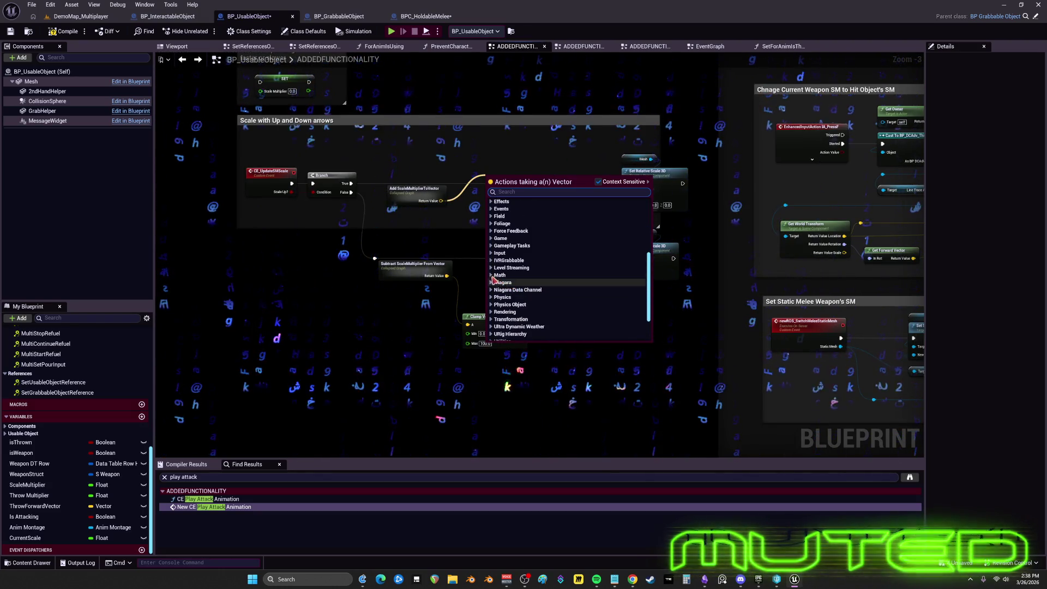
{"action": "left_click", "coordinate": [507, 276]}
{"action": "scroll", "coordinate": [510, 281], "scroll_direction": "down", "scroll_amount": 2}
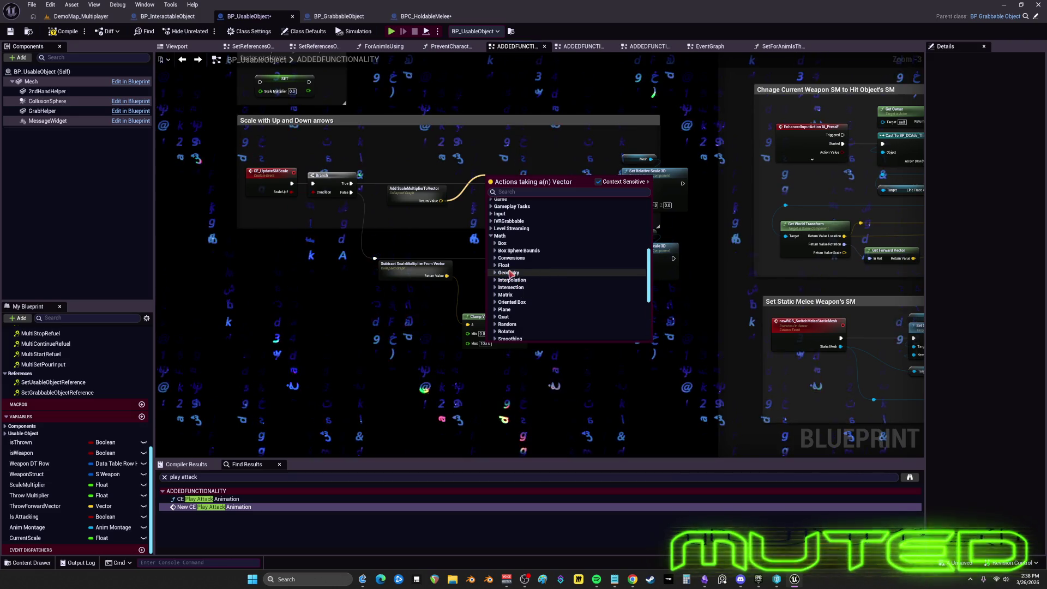
{"action": "left_click", "coordinate": [496, 266]}
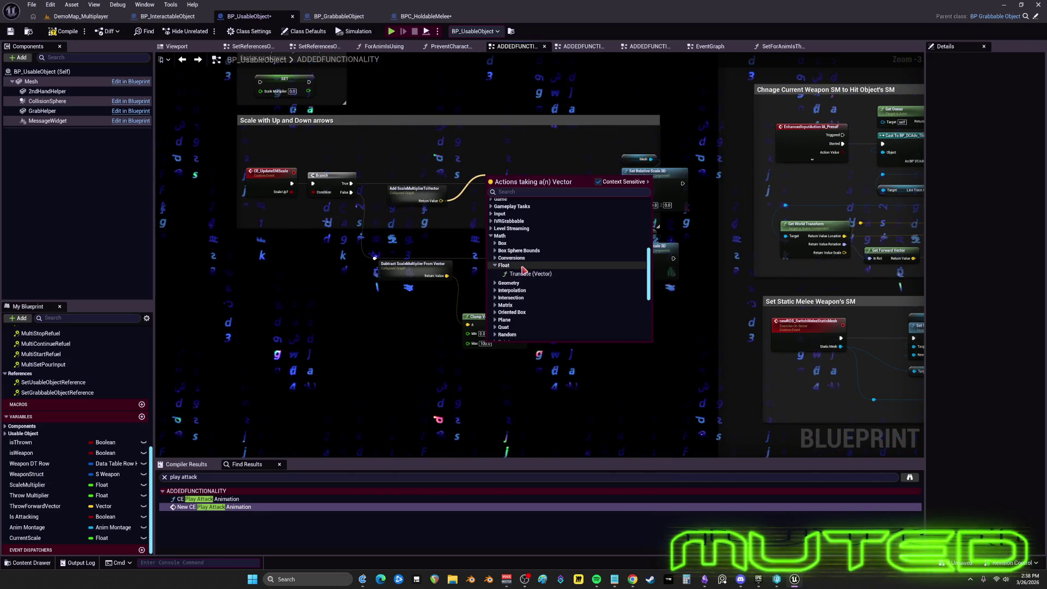
{"action": "scroll", "coordinate": [529, 278], "scroll_direction": "down", "scroll_amount": 3}
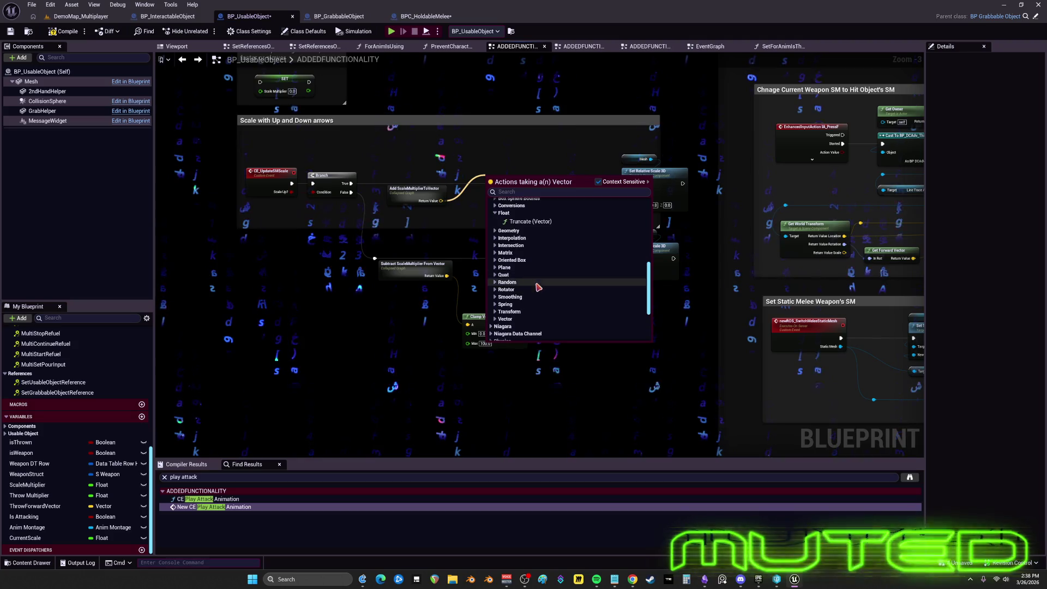
{"action": "left_click", "coordinate": [503, 319]}
{"action": "scroll", "coordinate": [545, 305], "scroll_direction": "down", "scroll_amount": 3}
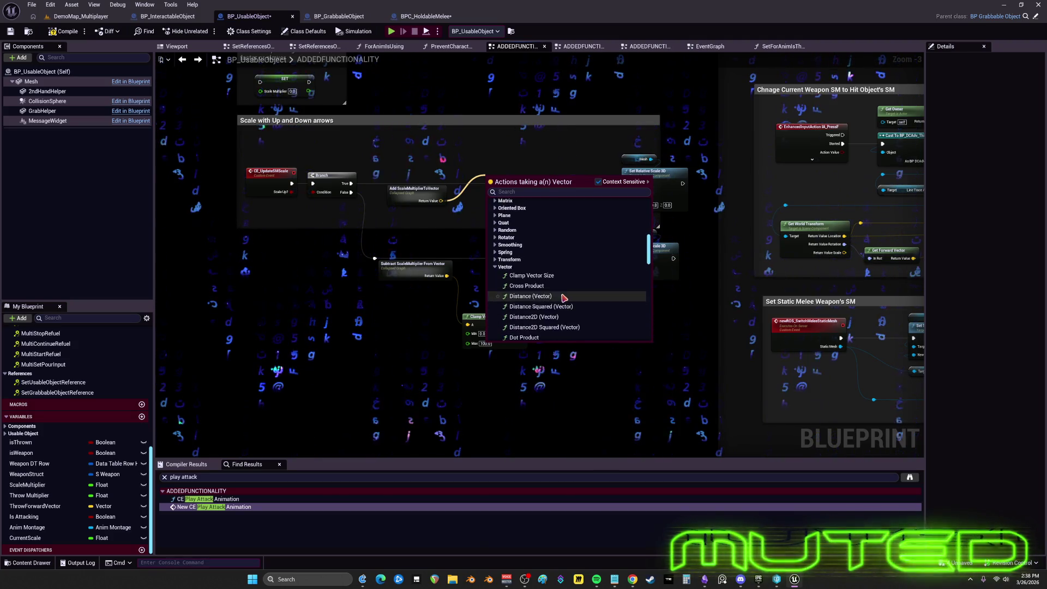
{"action": "scroll", "coordinate": [563, 298], "scroll_direction": "down", "scroll_amount": 2}
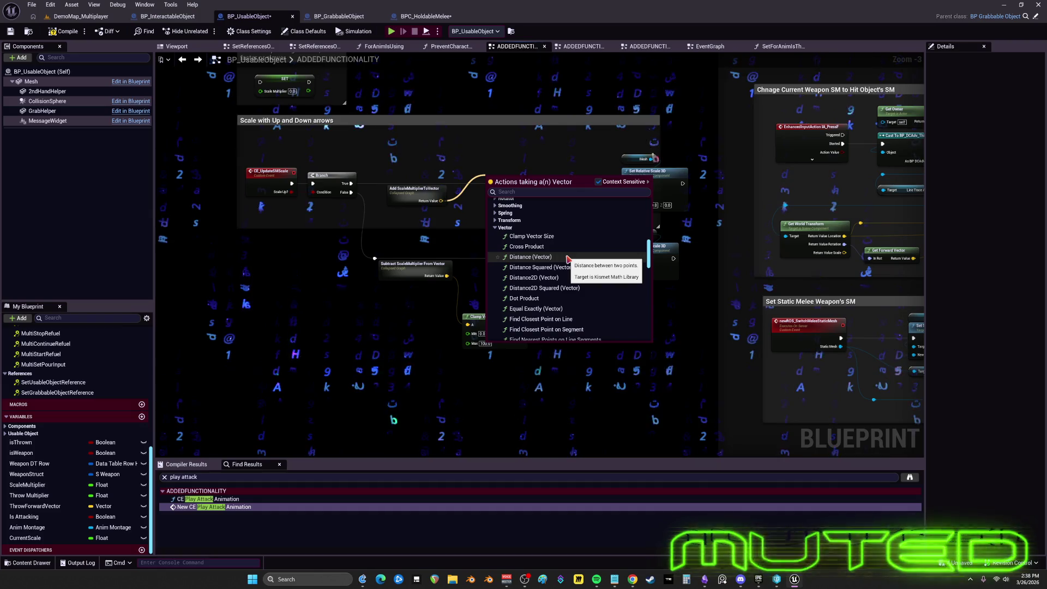
{"action": "scroll", "coordinate": [575, 271], "scroll_direction": "down", "scroll_amount": 1}
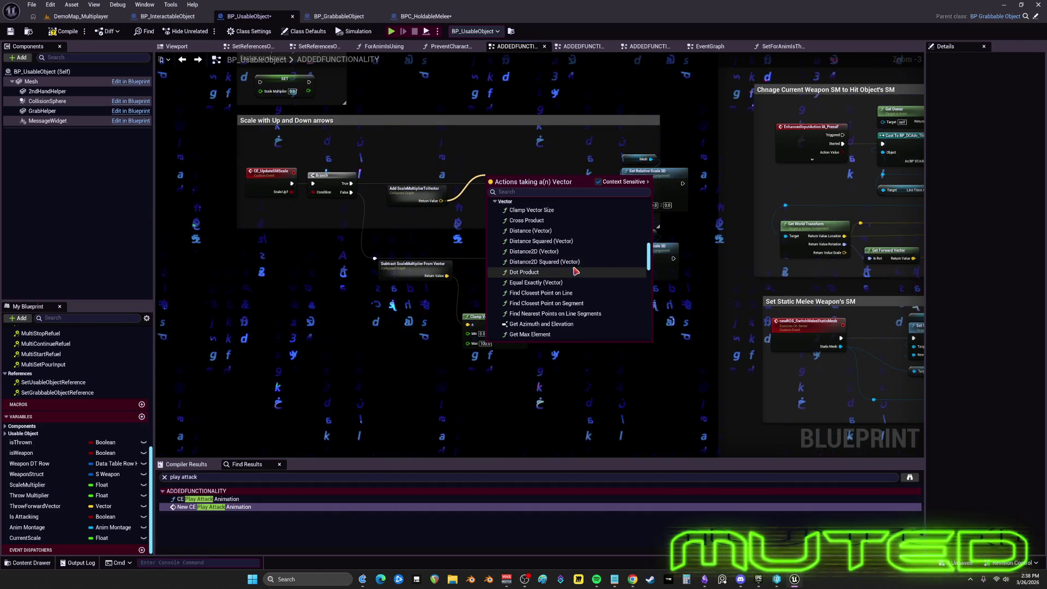
{"action": "scroll", "coordinate": [575, 271], "scroll_direction": "down", "scroll_amount": 1}
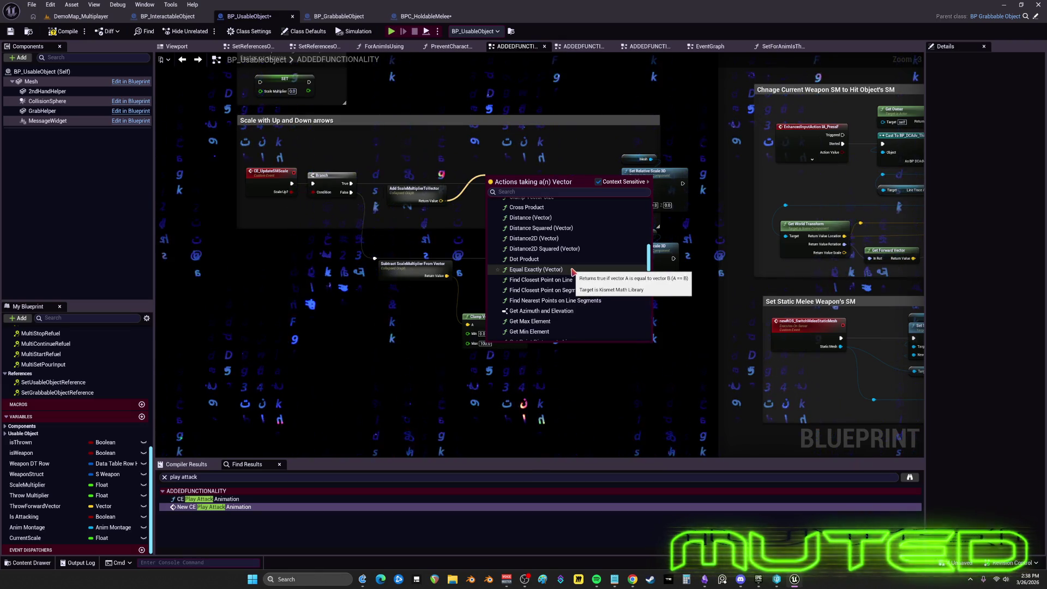
{"action": "scroll", "coordinate": [596, 299], "scroll_direction": "down", "scroll_amount": 3}
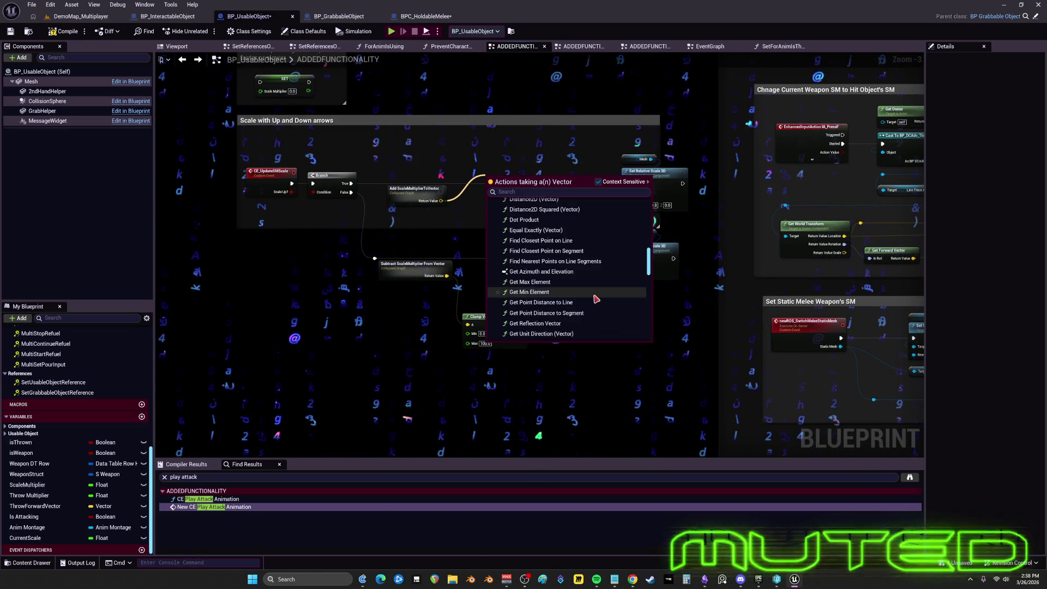
{"action": "scroll", "coordinate": [596, 299], "scroll_direction": "down", "scroll_amount": 2}
{"action": "scroll", "coordinate": [596, 299], "scroll_direction": "down", "scroll_amount": 2}
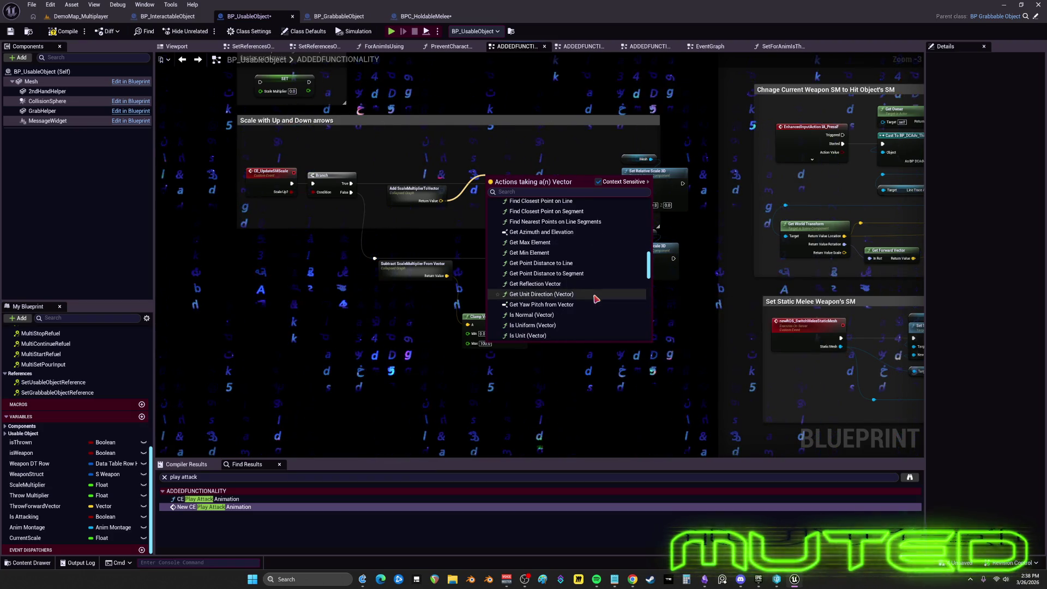
{"action": "scroll", "coordinate": [596, 298], "scroll_direction": "up", "scroll_amount": 1}
{"action": "scroll", "coordinate": [595, 296], "scroll_direction": "up", "scroll_amount": 1}
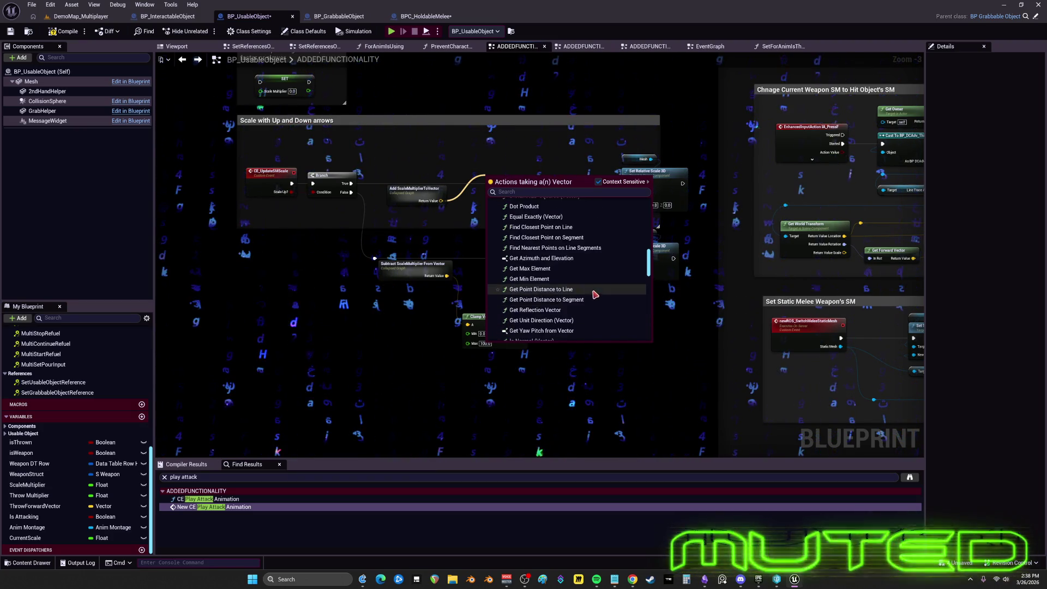
{"action": "scroll", "coordinate": [594, 295], "scroll_direction": "up", "scroll_amount": 3}
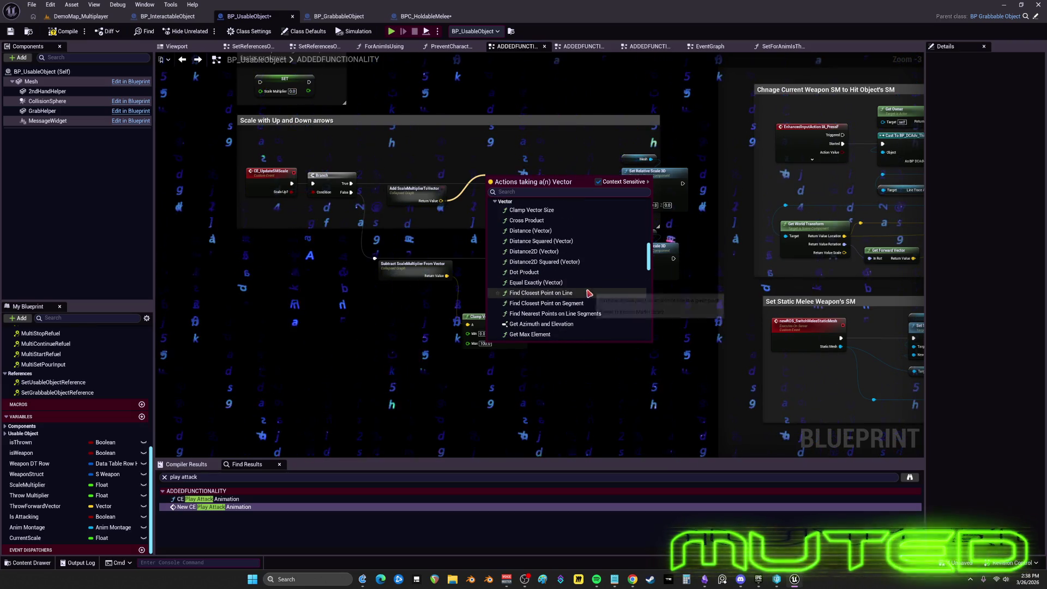
{"action": "scroll", "coordinate": [577, 313], "scroll_direction": "down", "scroll_amount": 2}
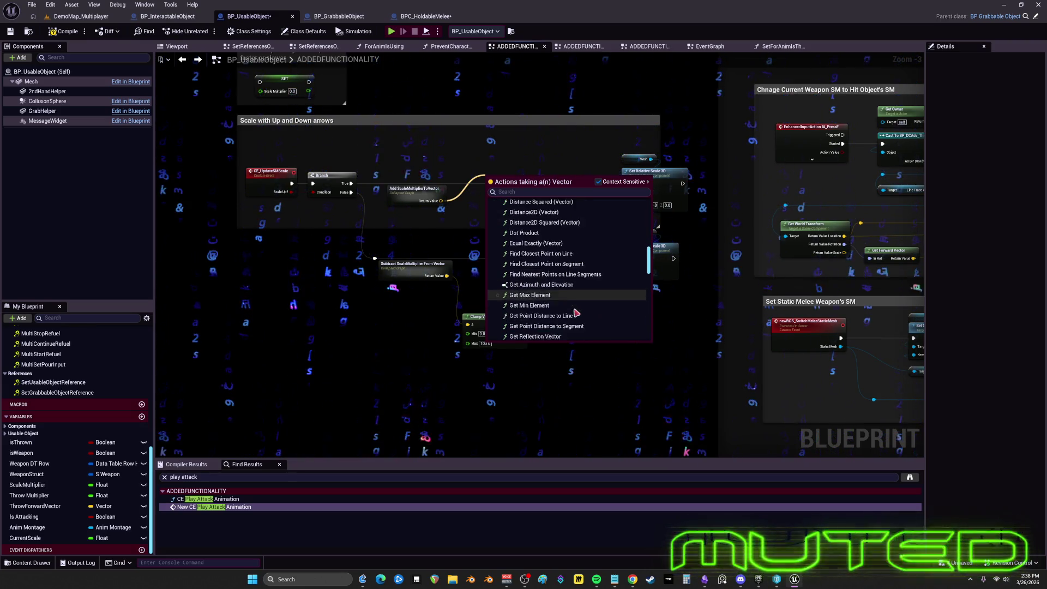
{"action": "scroll", "coordinate": [577, 308], "scroll_direction": "down", "scroll_amount": 6}
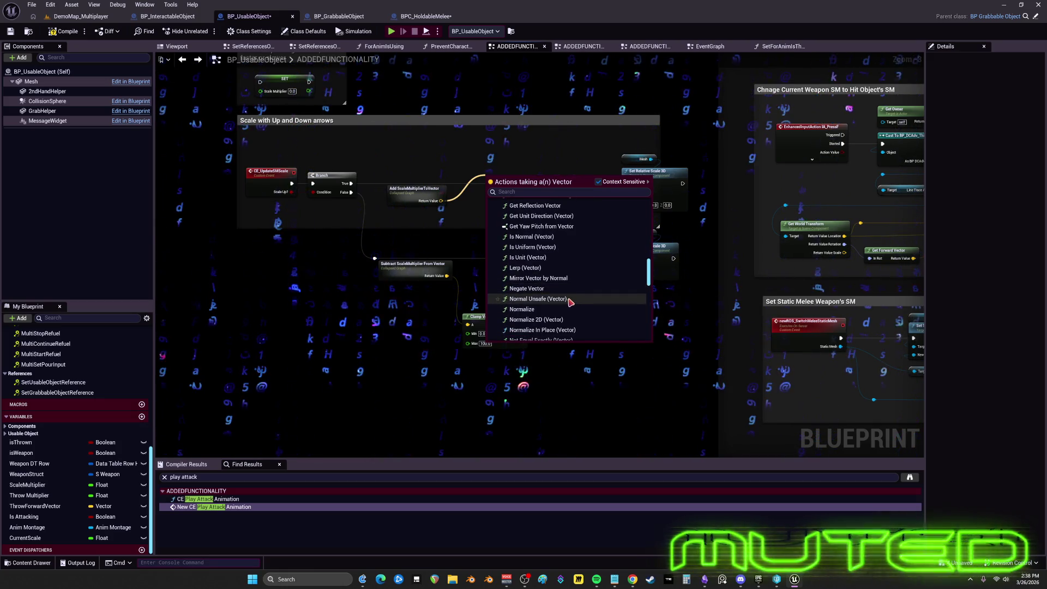
{"action": "scroll", "coordinate": [570, 302], "scroll_direction": "down", "scroll_amount": 4}
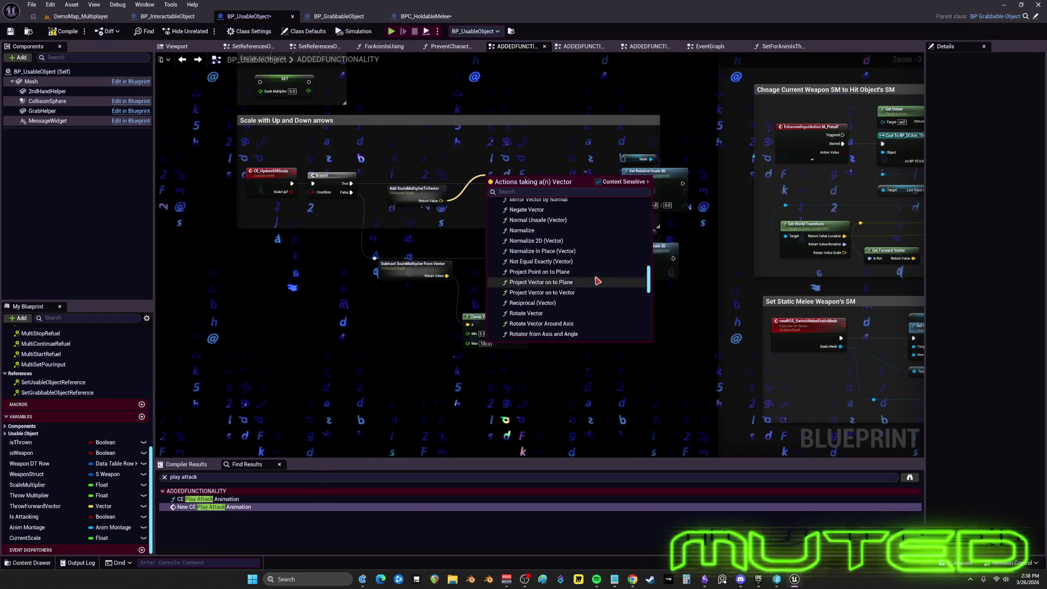
{"action": "scroll", "coordinate": [598, 281], "scroll_direction": "down", "scroll_amount": 3}
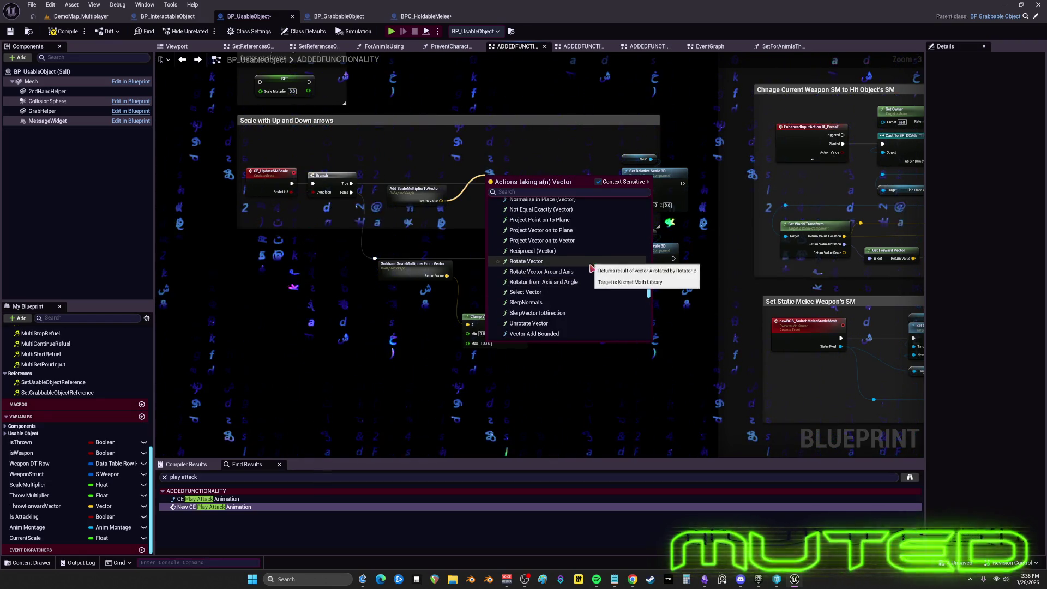
{"action": "scroll", "coordinate": [589, 271], "scroll_direction": "down", "scroll_amount": 5}
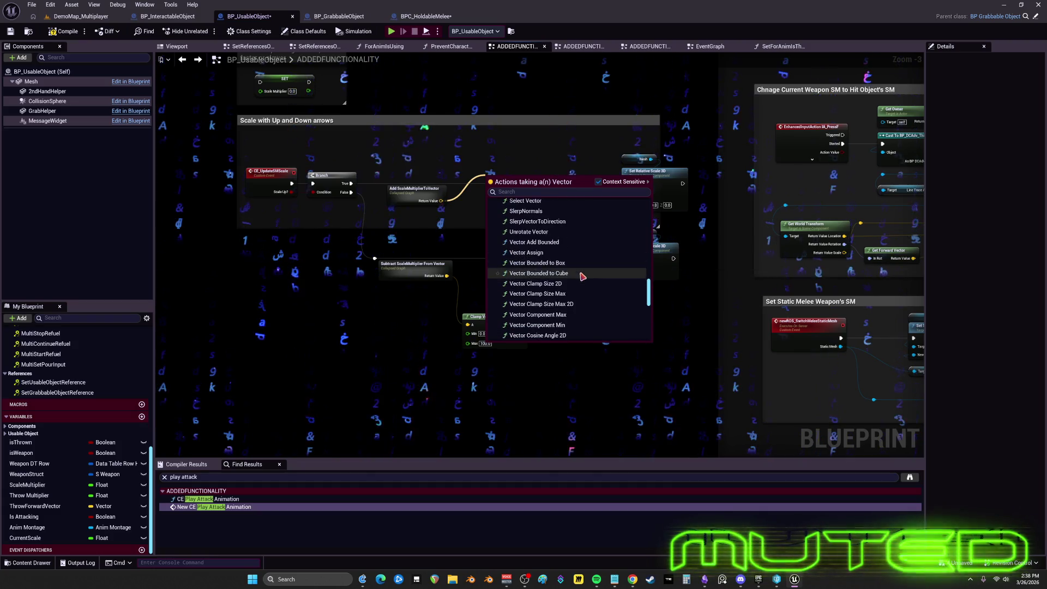
{"action": "scroll", "coordinate": [583, 277], "scroll_direction": "down", "scroll_amount": 2}
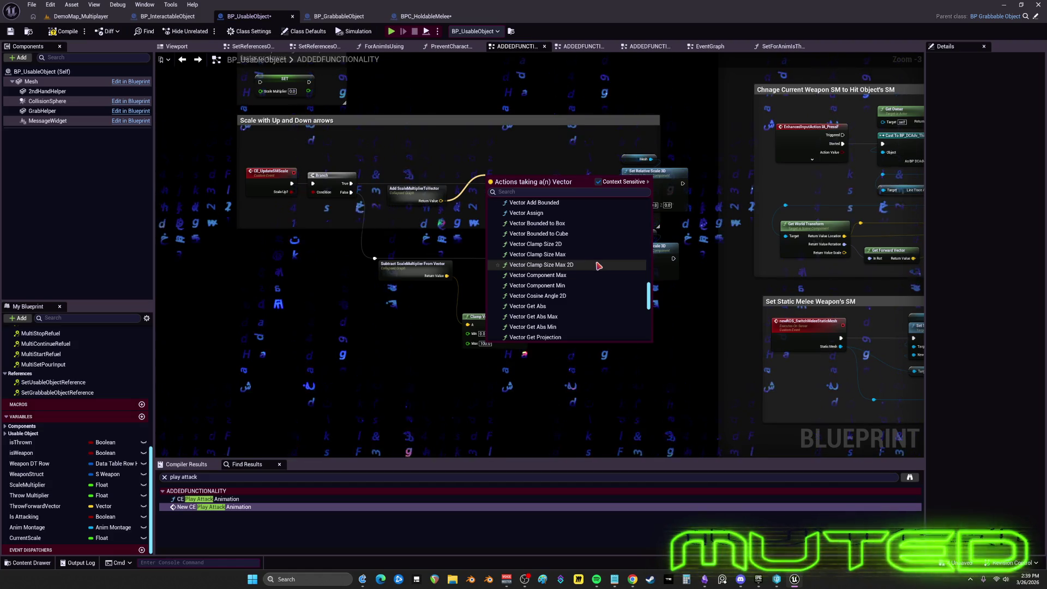
{"action": "scroll", "coordinate": [599, 265], "scroll_direction": "down", "scroll_amount": 3}
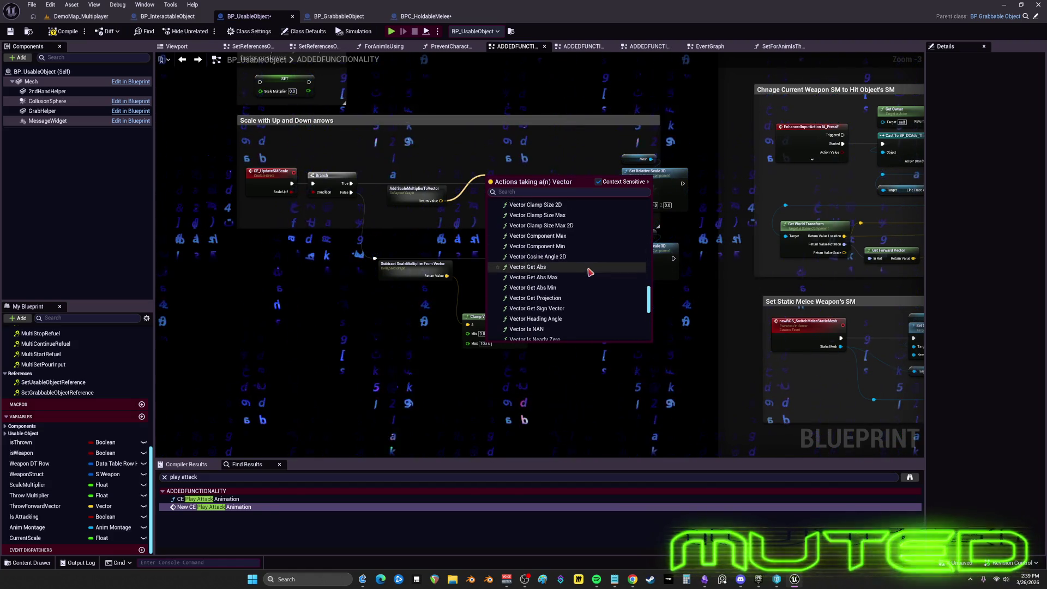
{"action": "scroll", "coordinate": [590, 272], "scroll_direction": "down", "scroll_amount": 3}
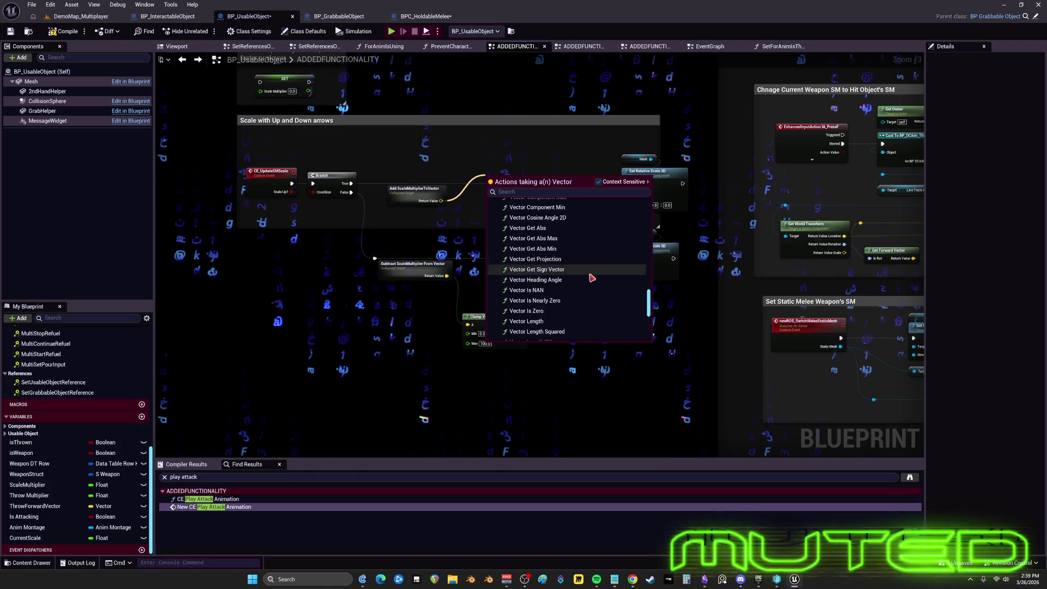
{"action": "scroll", "coordinate": [592, 278], "scroll_direction": "down", "scroll_amount": 1}
{"action": "scroll", "coordinate": [592, 277], "scroll_direction": "down", "scroll_amount": 3}
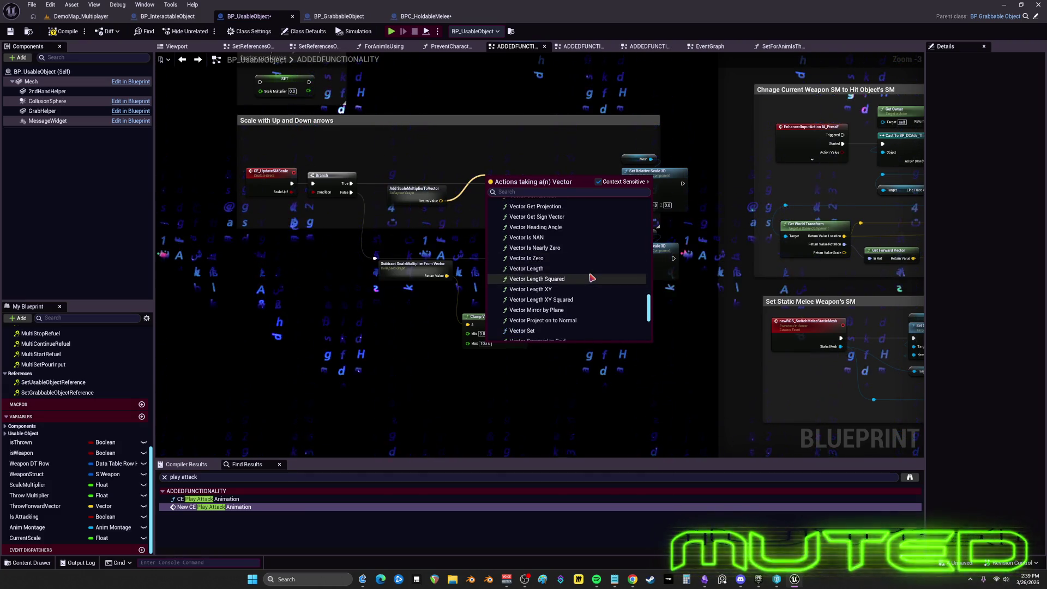
{"action": "scroll", "coordinate": [592, 278], "scroll_direction": "down", "scroll_amount": 4}
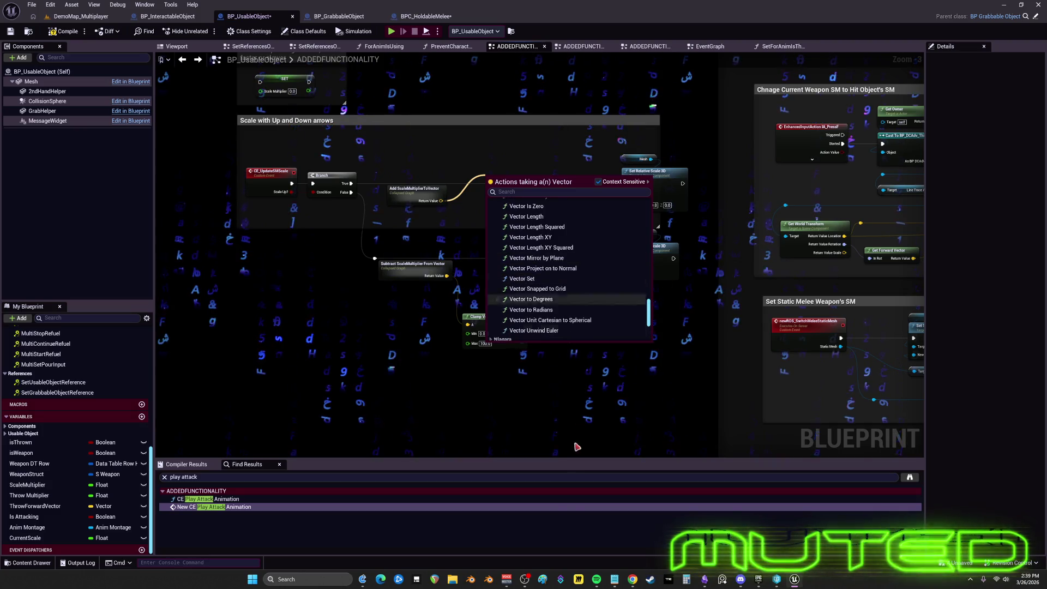
{"action": "key", "text": "Escape"}
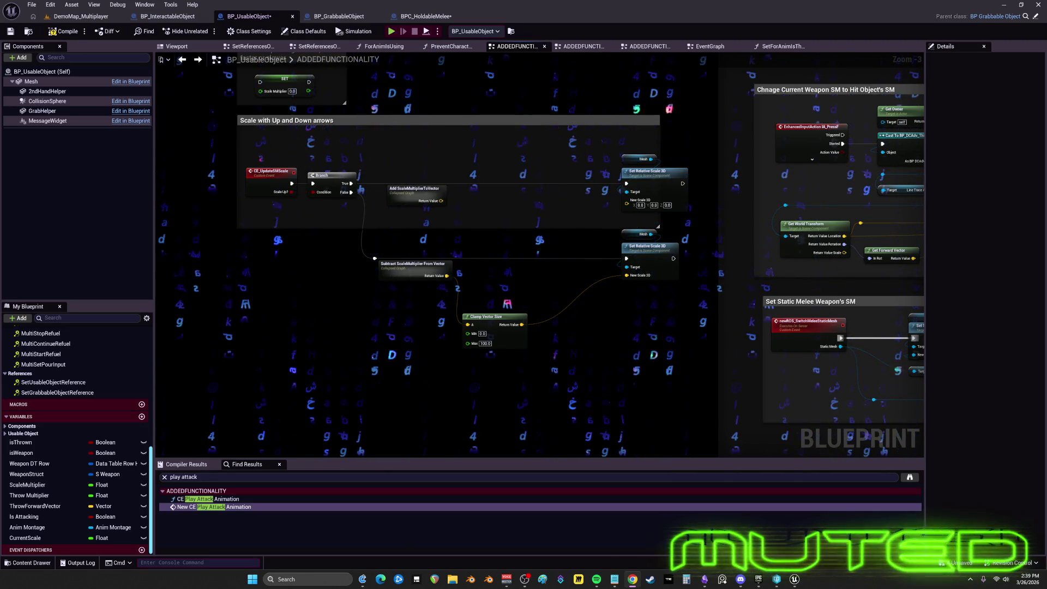
Step: Delete the Subtract branch's Clamp Vector Size node and search == from the Subtract result
{"action": "scroll", "coordinate": [541, 283], "scroll_direction": "up", "scroll_amount": 3}
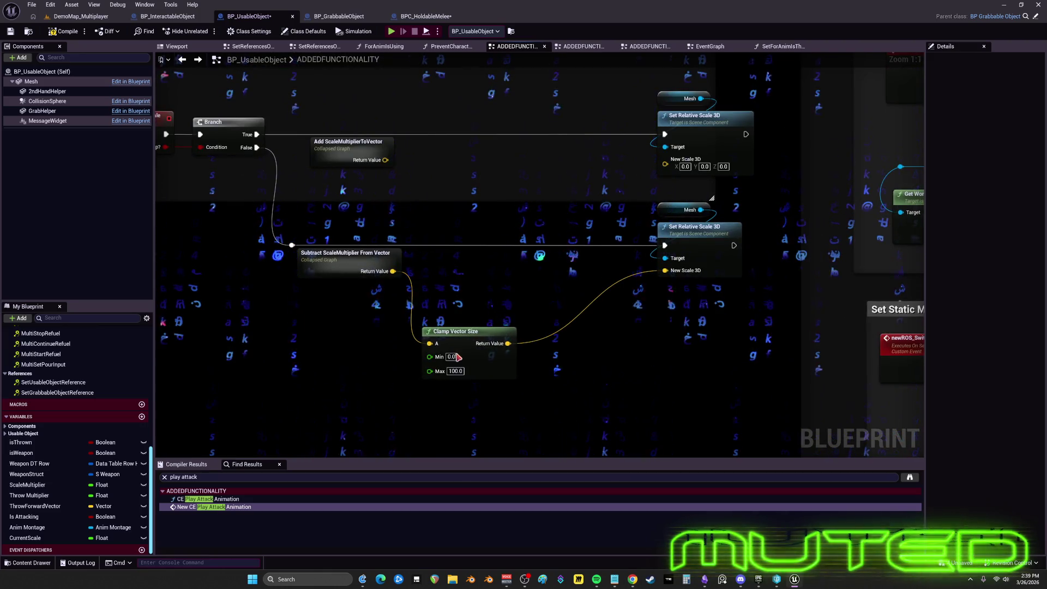
{"action": "key", "text": "Delete"}
{"action": "left_click_drag", "start_coordinate": [393, 271], "coordinate": [469, 293]}
{"action": "type", "text": "=="}
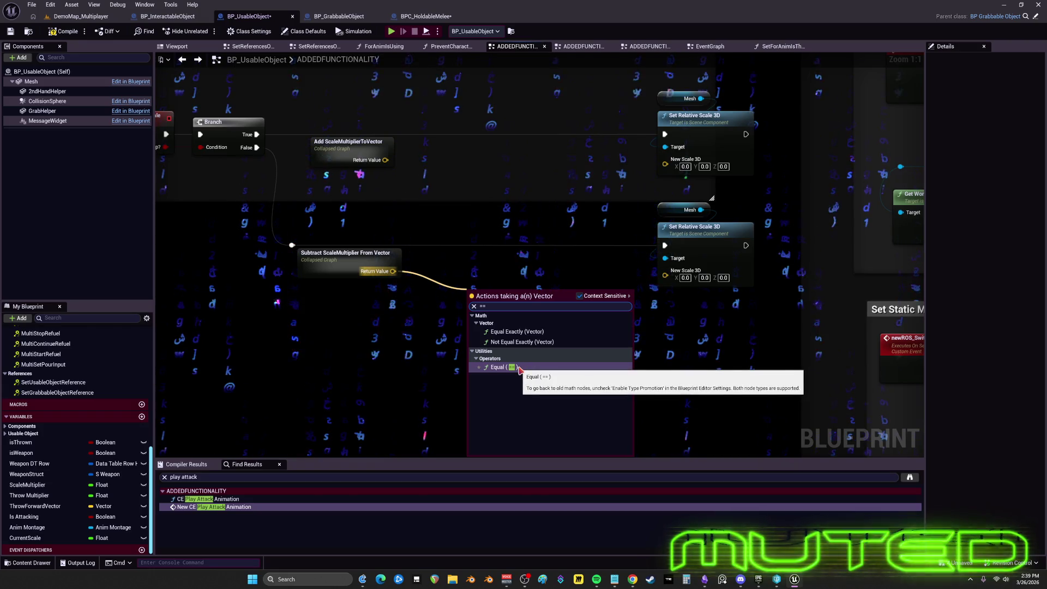
Step: Add an Equal (==) vector node on the Subtract result, replacing a mistakenly chosen first node
{"action": "left_click", "coordinate": [519, 340]}
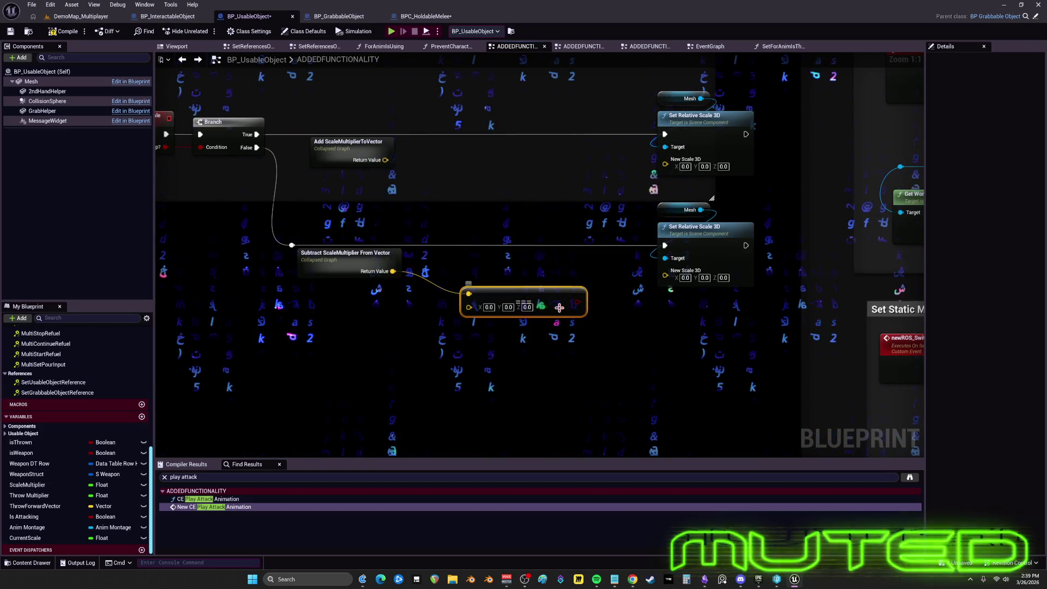
{"action": "left_click_drag", "start_coordinate": [559, 307], "coordinate": [560, 320]}
{"action": "key", "text": "Delete"}
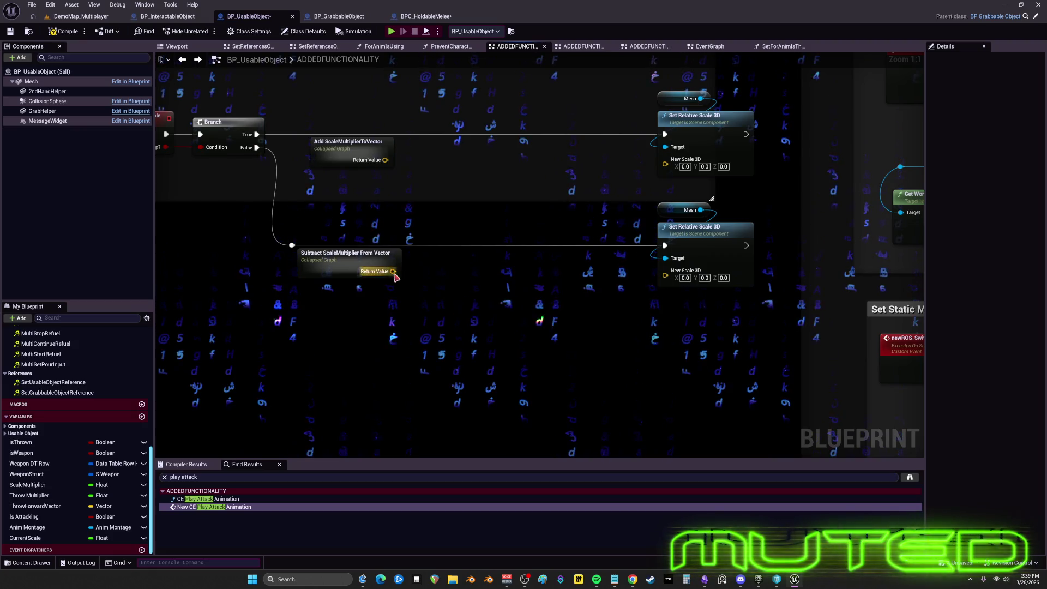
{"action": "left_click_drag", "start_coordinate": [472, 294], "coordinate": [473, 295]}
{"action": "type", "text": "=="}
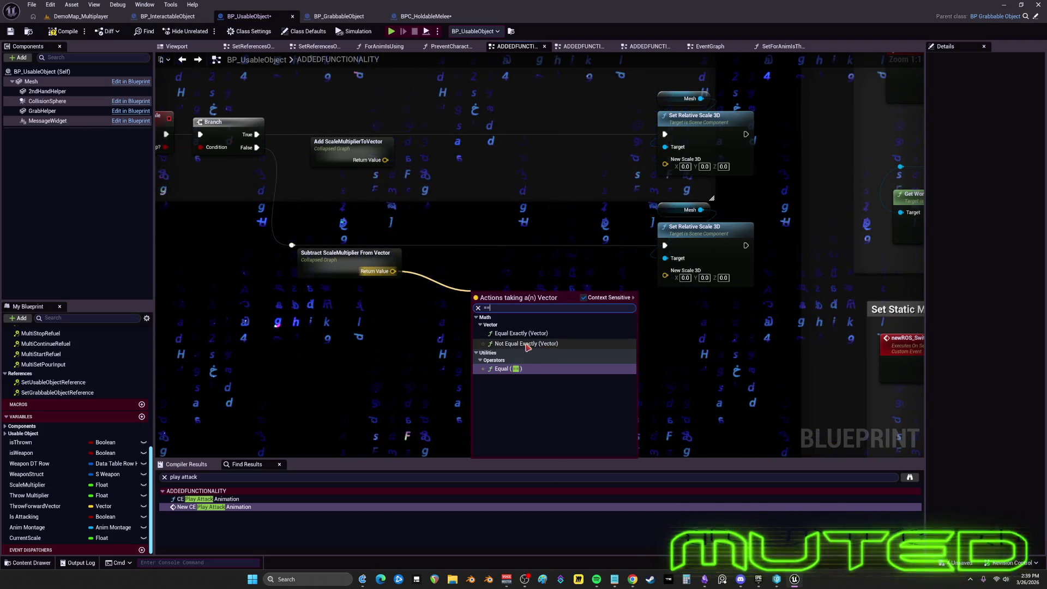
{"action": "left_click", "coordinate": [513, 370]}
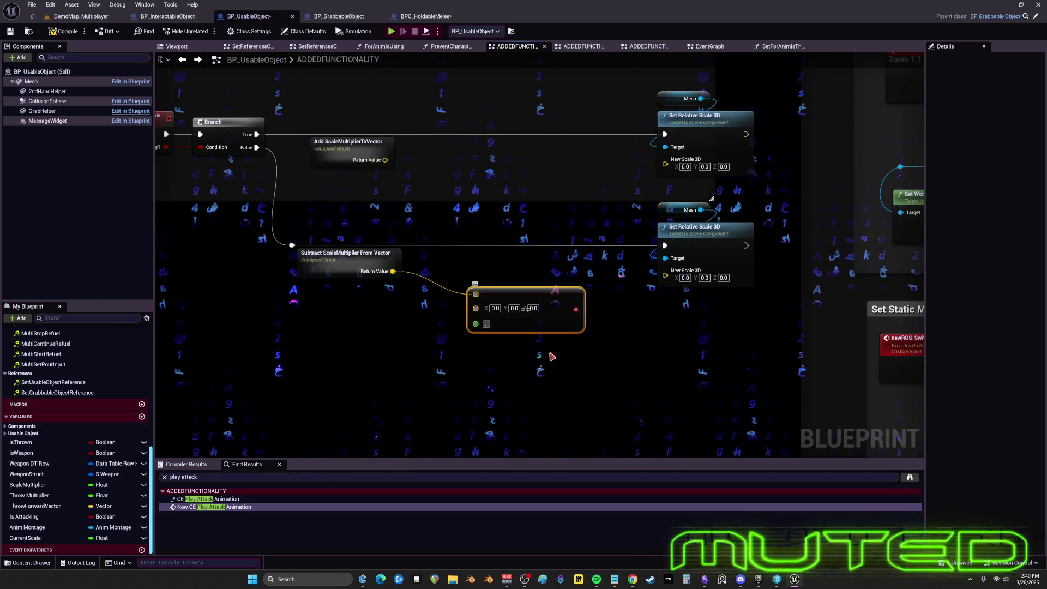
{"action": "type", "text": "0.1"}
Step: Set the Equal node's error tolerance to 0.1 and move it left and down
{"action": "left_click", "coordinate": [485, 324]}
{"action": "type", "text": "0.1"}
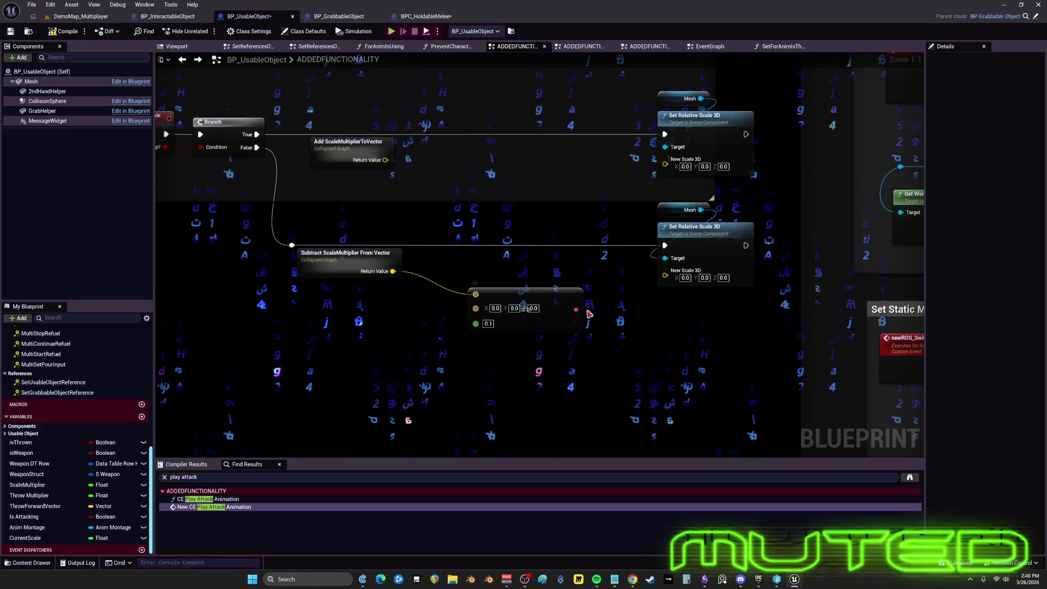
{"action": "left_click_drag", "start_coordinate": [536, 335], "coordinate": [497, 348]}
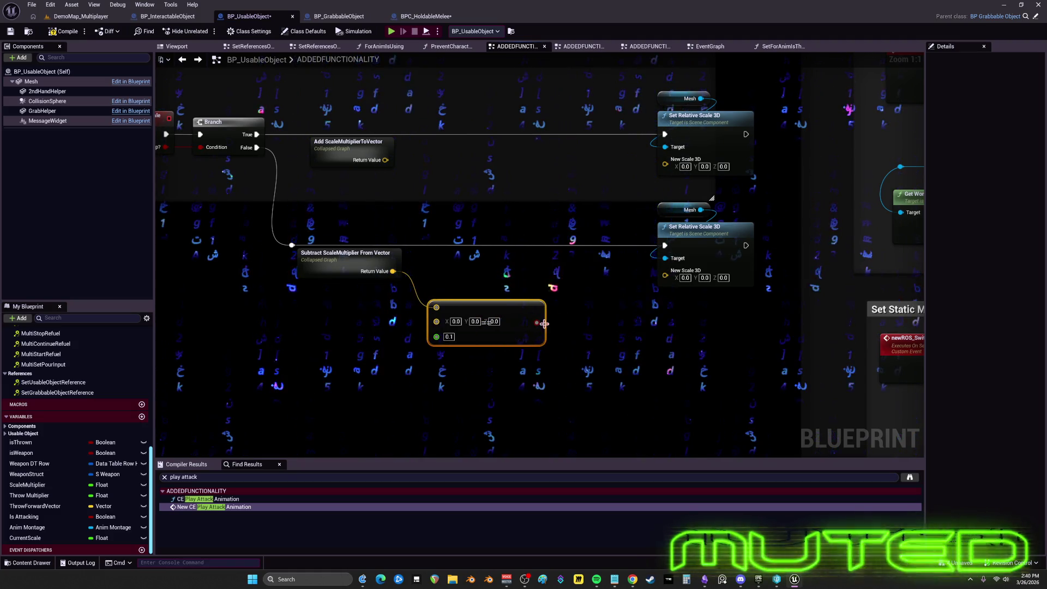
{"action": "left_click_drag", "start_coordinate": [393, 271], "coordinate": [565, 272]}
Step: Add a Select Vector feeding the lower New Scale 3D, with B set to 0.1, 0.1, 1.0
{"action": "type", "text": "select"}
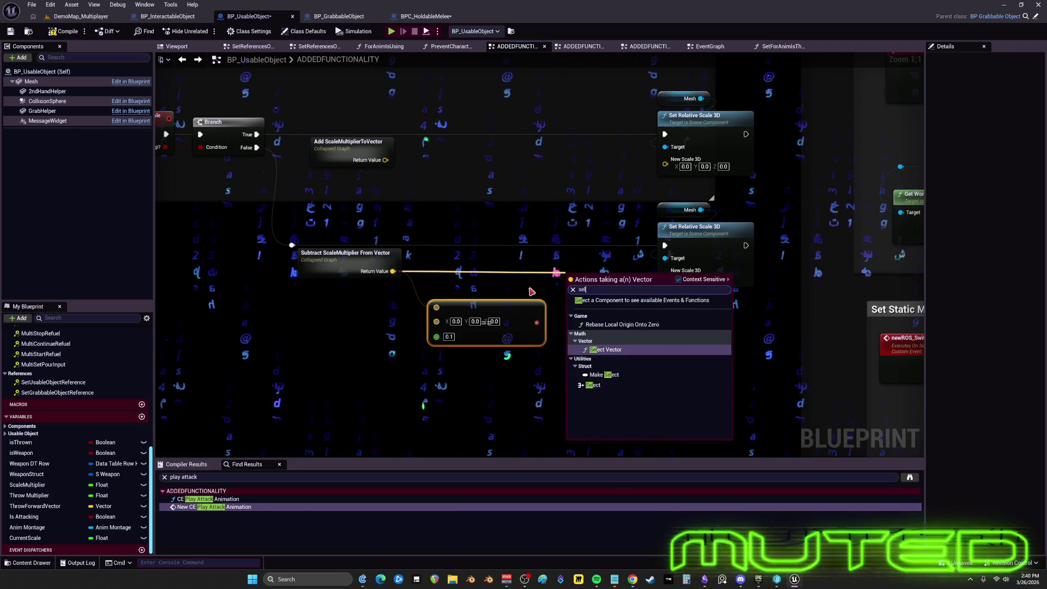
{"action": "key", "text": "Return"}
{"action": "left_click_drag", "start_coordinate": [598, 284], "coordinate": [586, 278]}
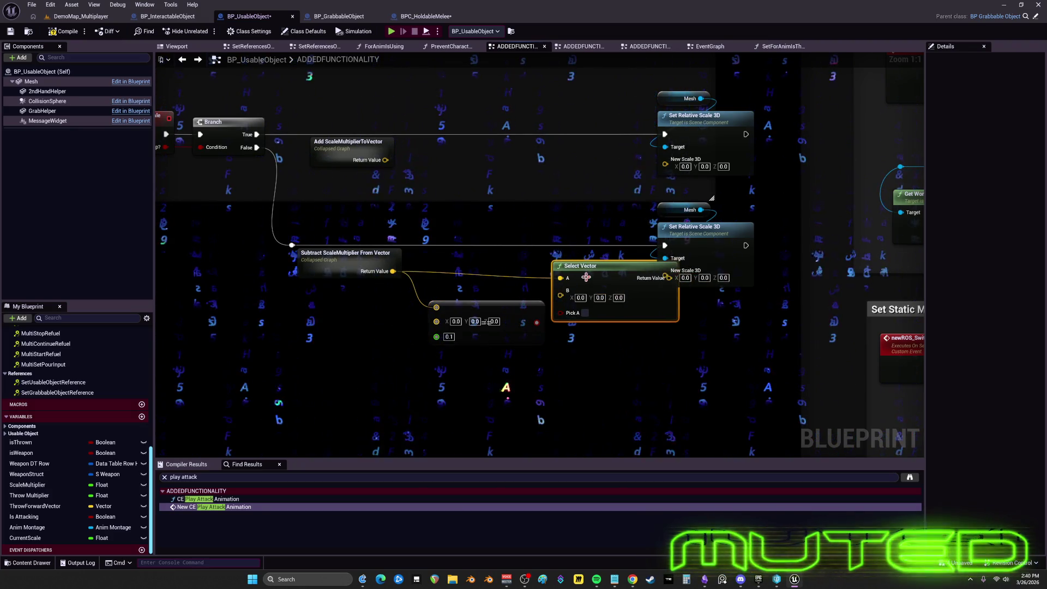
{"action": "left_click_drag", "start_coordinate": [761, 199], "coordinate": [682, 294]}
{"action": "left_click_drag", "start_coordinate": [719, 239], "coordinate": [751, 240]}
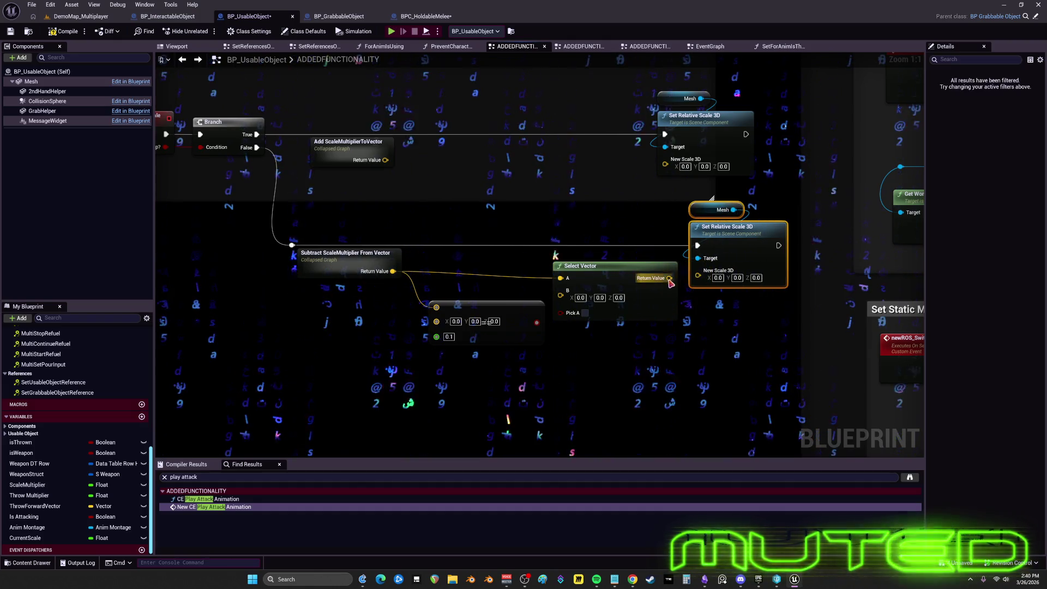
{"action": "left_click_drag", "start_coordinate": [670, 278], "coordinate": [700, 276]}
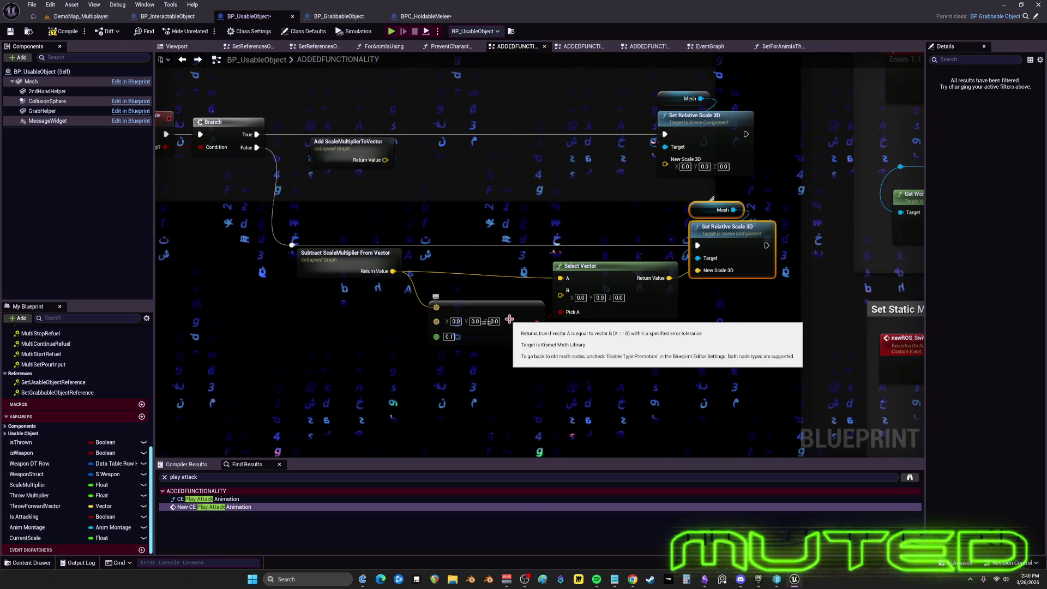
{"action": "left_click", "coordinate": [581, 298]}
{"action": "type", "text": "0.1"}
{"action": "key", "text": "Tab"}
{"action": "type", "text": "0.1"}
{"action": "key", "text": "Tab"}
{"action": "type", "text": "1.0"}
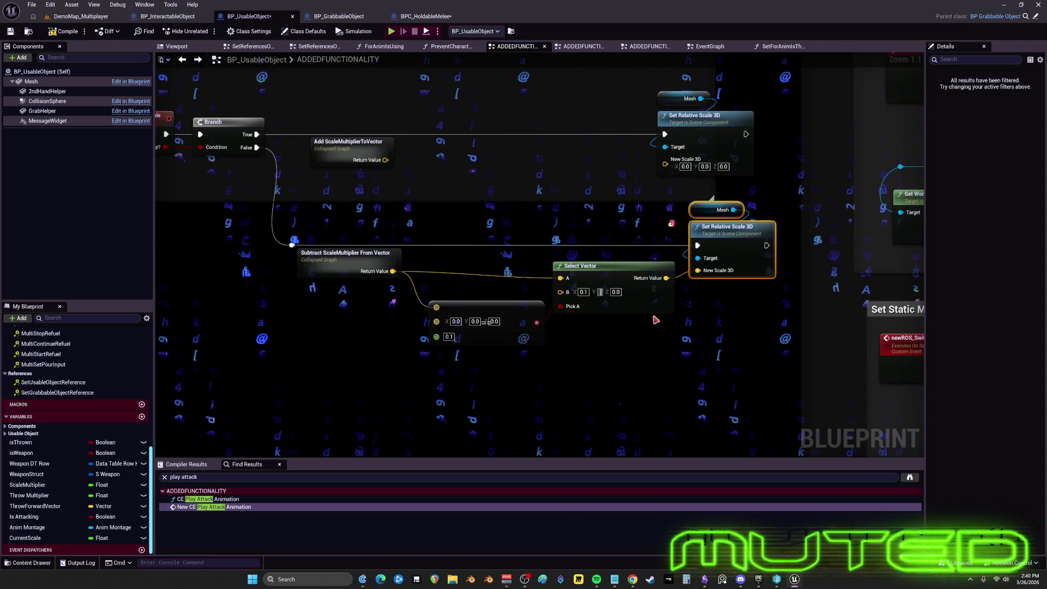
Step: Duplicate the Equal/Select Vector pair and wire it from Add ScaleMultiplierToVector into the upper New Scale 3D
{"action": "mouse_move", "coordinate": [657, 382]}
{"action": "left_mouse_down"}
{"action": "mouse_move", "coordinate": [621, 341]}
{"action": "mouse_move", "coordinate": [428, 297]}
{"action": "left_mouse_up"}
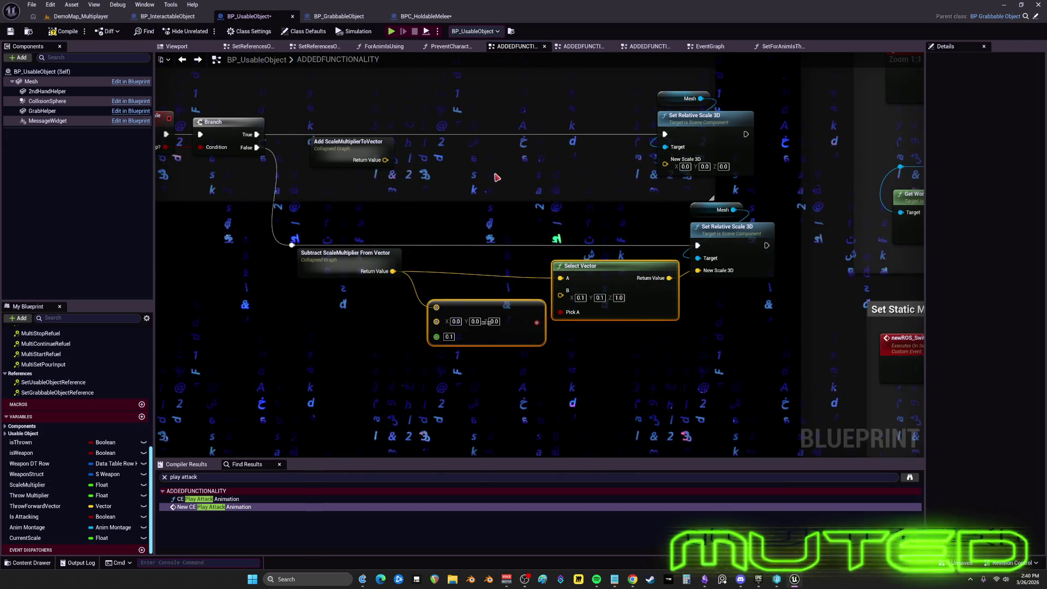
{"action": "key", "text": "ctrl+c"}
{"action": "key", "text": "ctrl+v"}
{"action": "left_click_drag", "start_coordinate": [490, 169], "coordinate": [450, 175]}
{"action": "left_click_drag", "start_coordinate": [654, 155], "coordinate": [665, 160]}
{"action": "mouse_move", "coordinate": [385, 160]}
{"action": "left_mouse_down"}
{"action": "mouse_move", "coordinate": [406, 196]}
{"action": "mouse_move", "coordinate": [404, 184]}
{"action": "left_mouse_up"}
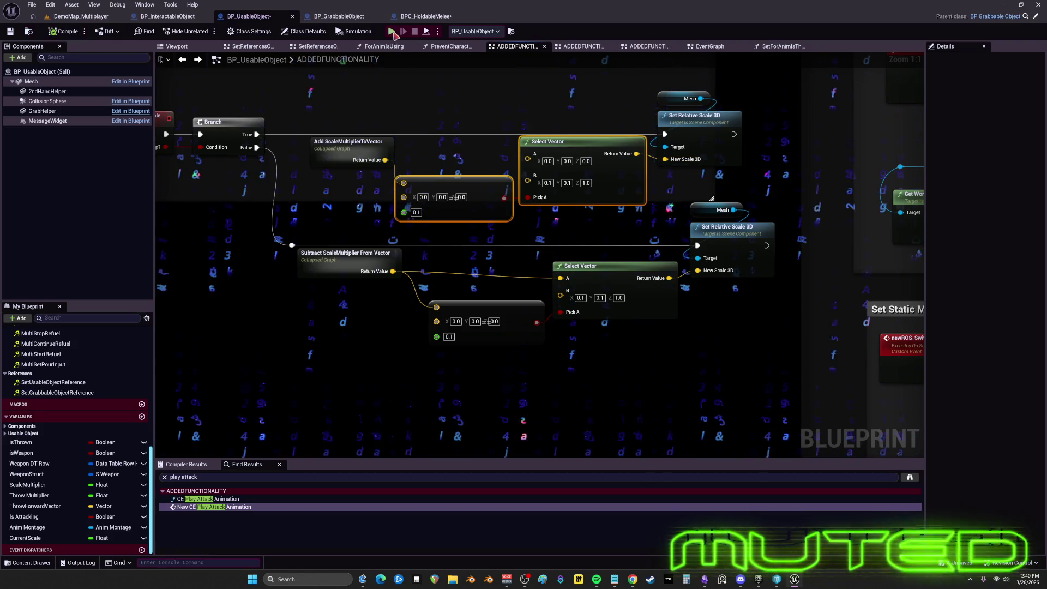
Step: Raise the error tolerance on the upper and lower Equal (Vector) nodes from 0.1 to 0.2
{"action": "left_click", "coordinate": [416, 212]}
{"action": "type", "text": "0.2"}
{"action": "key", "text": "Return"}
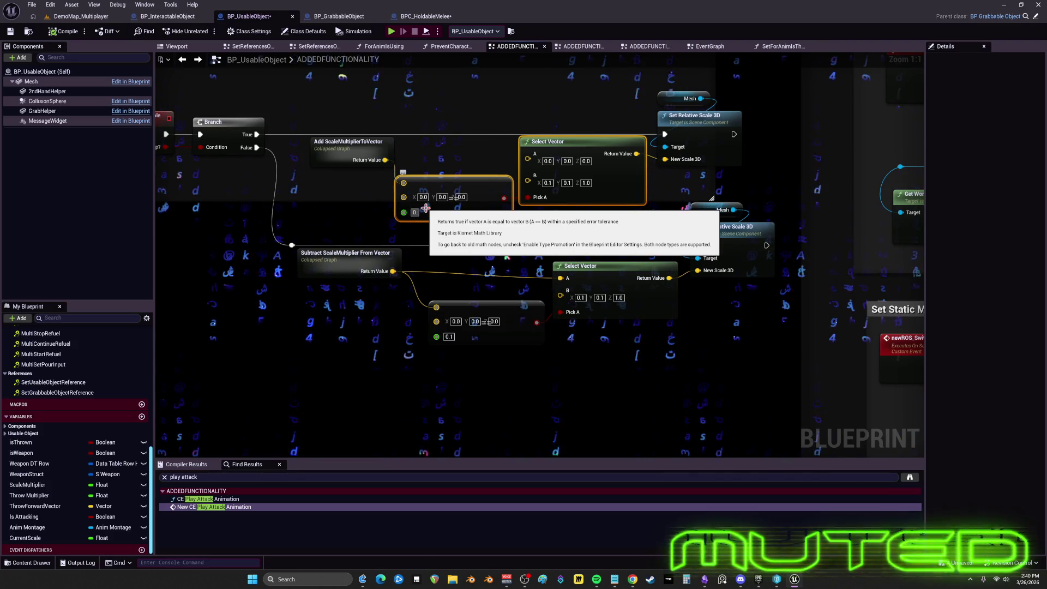
{"action": "left_click", "coordinate": [449, 337]}
{"action": "type", "text": "0.2"}
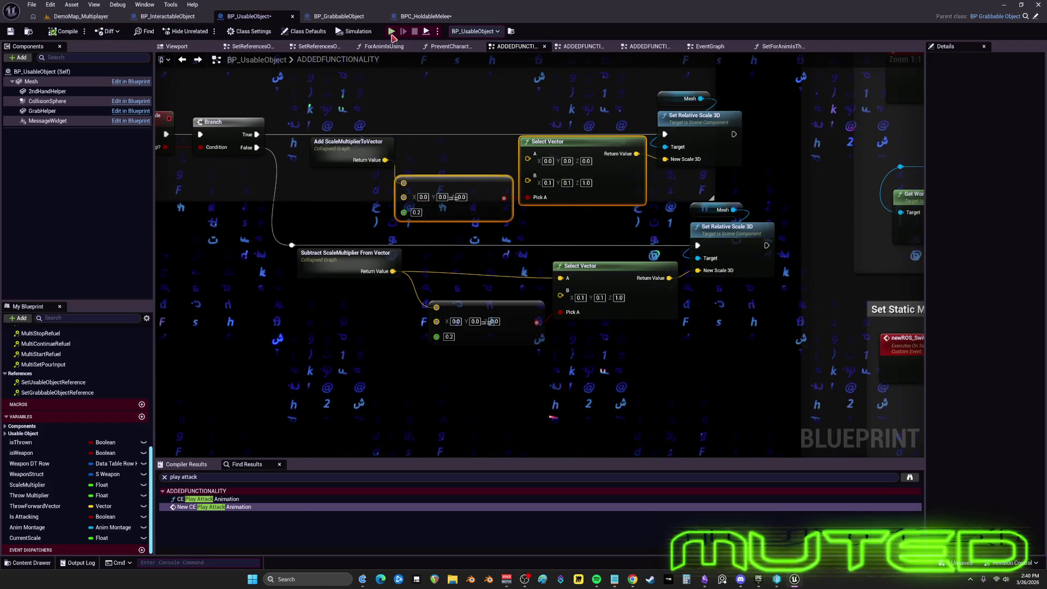
{"action": "key", "text": "alt+p"}
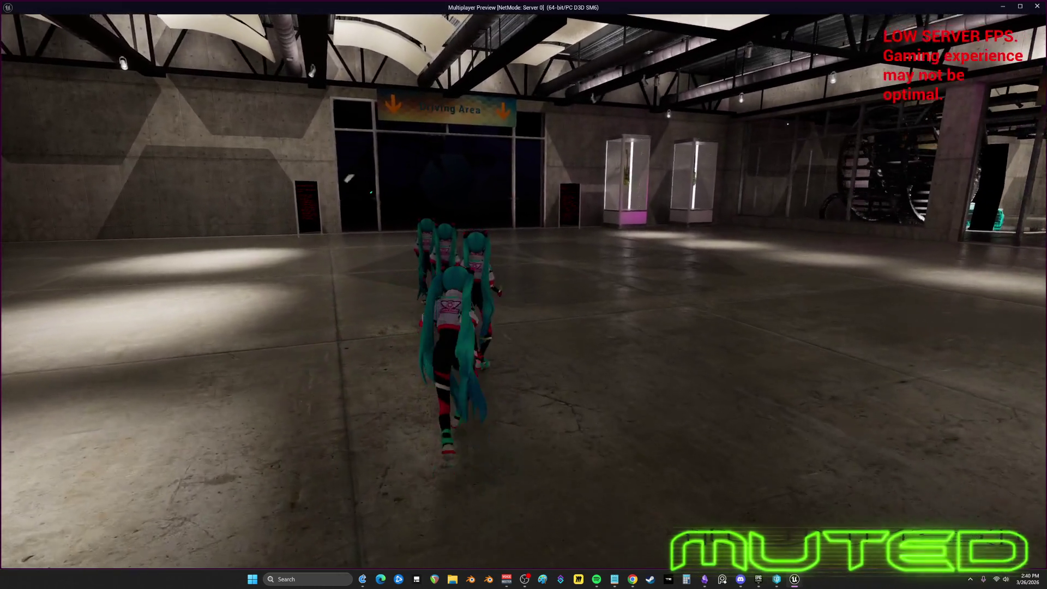
{"action": "key", "text": "e"}
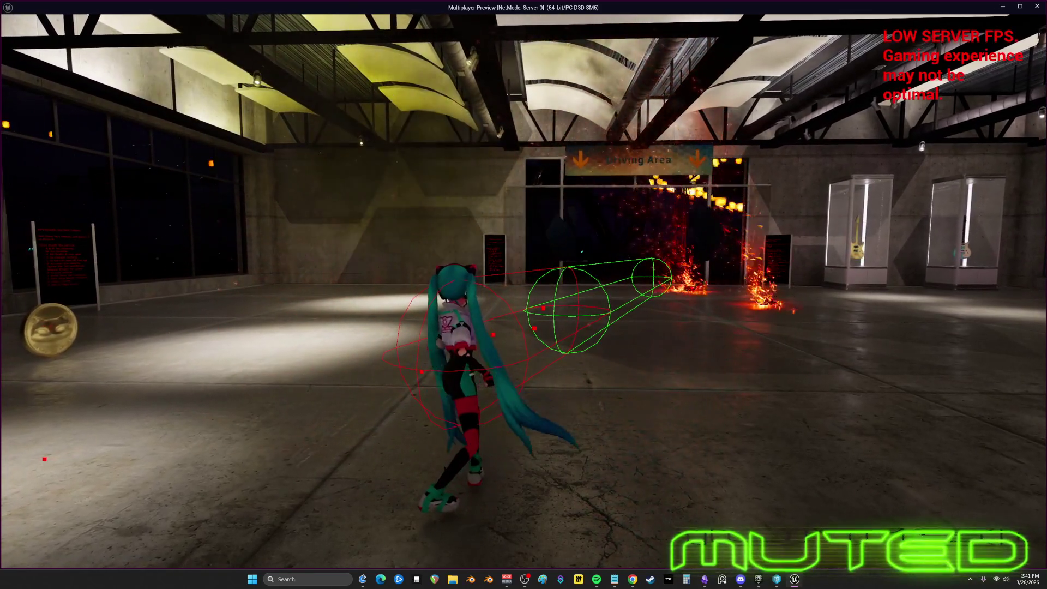
{"action": "key", "text": "w"}
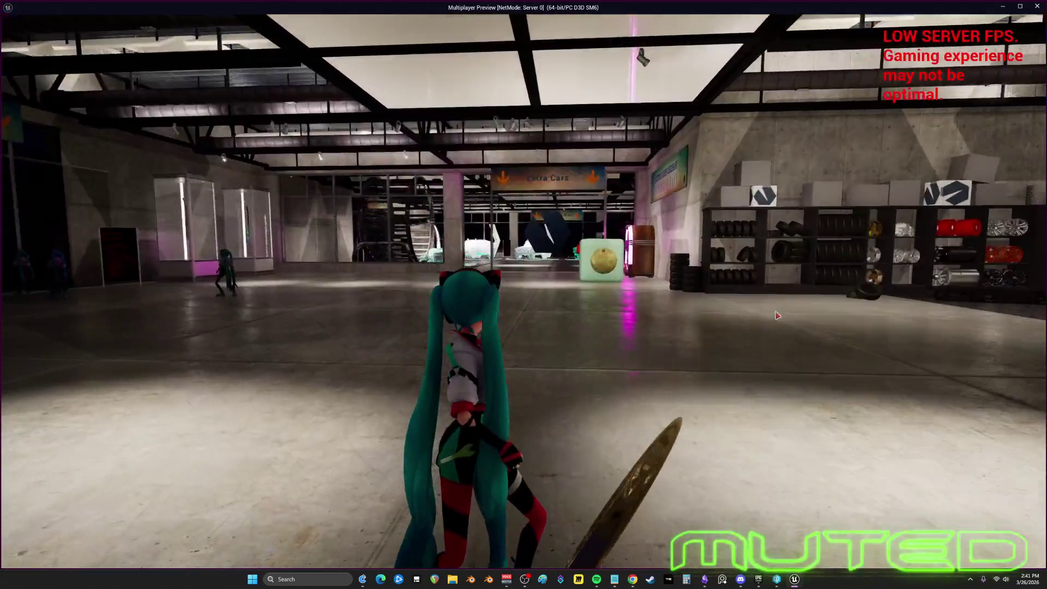
{"action": "key", "text": "alt+Tab"}
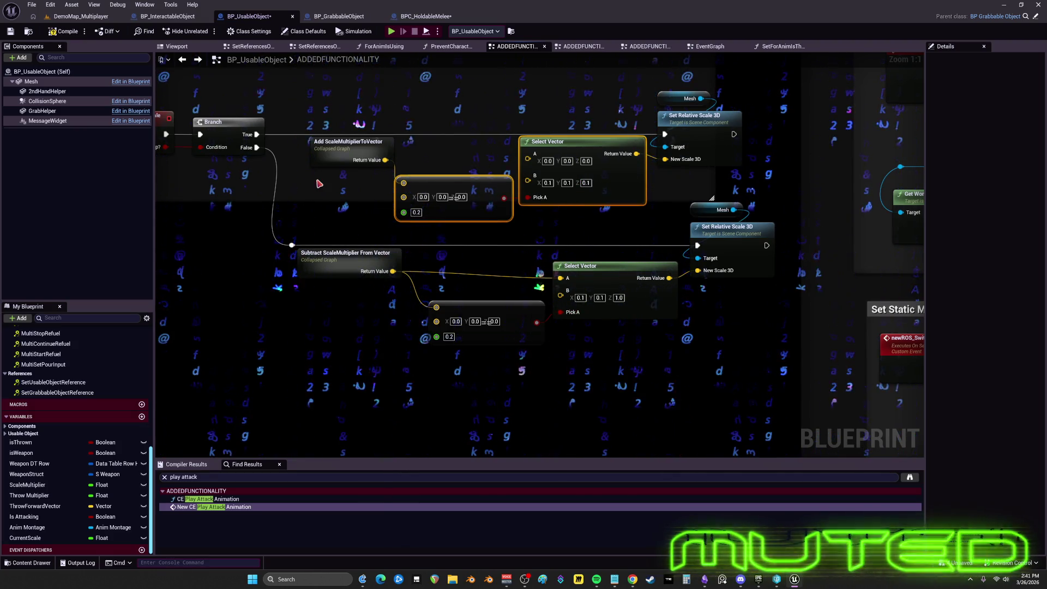
{"action": "left_click_drag", "start_coordinate": [439, 159], "coordinate": [459, 176]}
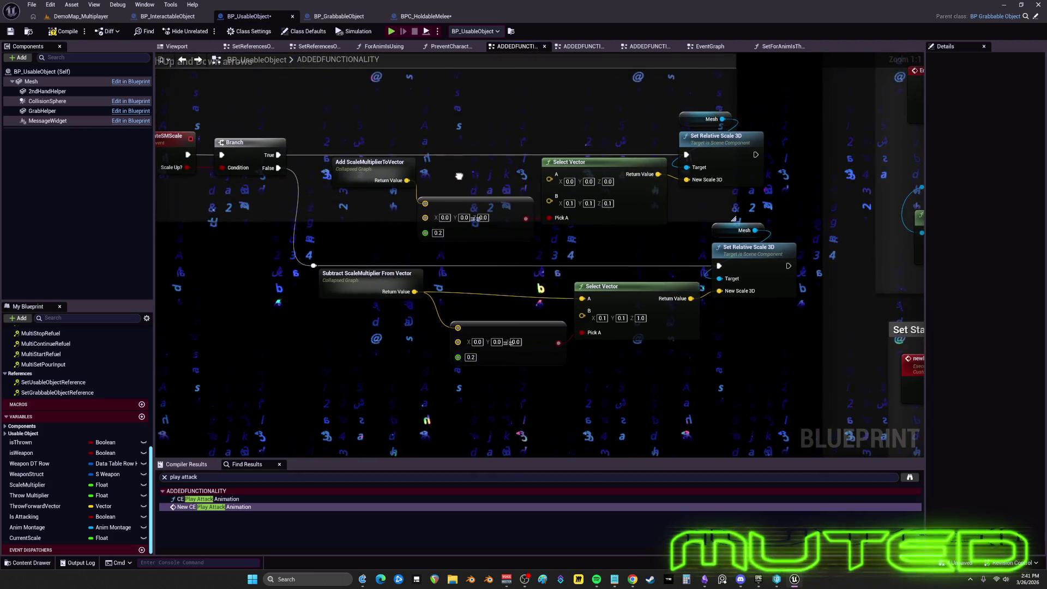